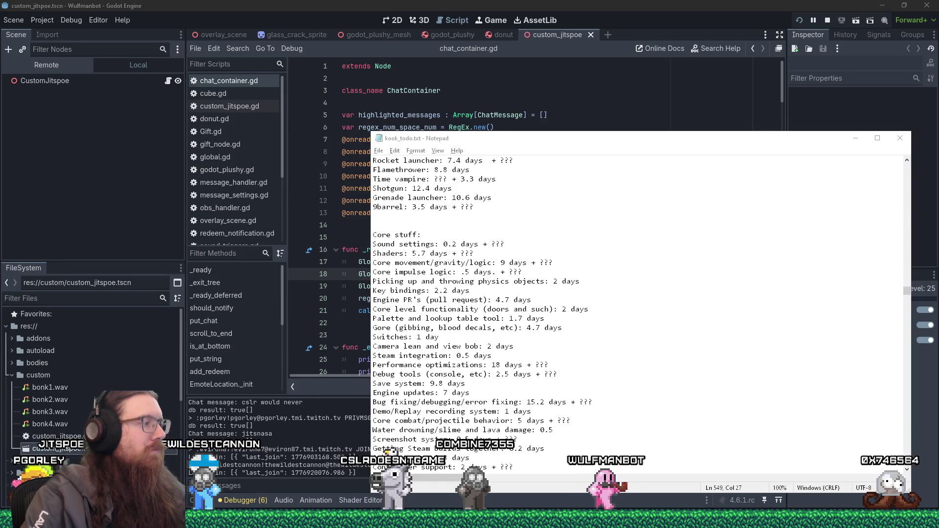
# Step: Search the web in a new Firefox tab for 'get closest point to exponent curve'
pyautogui.moveTo(470, 526)
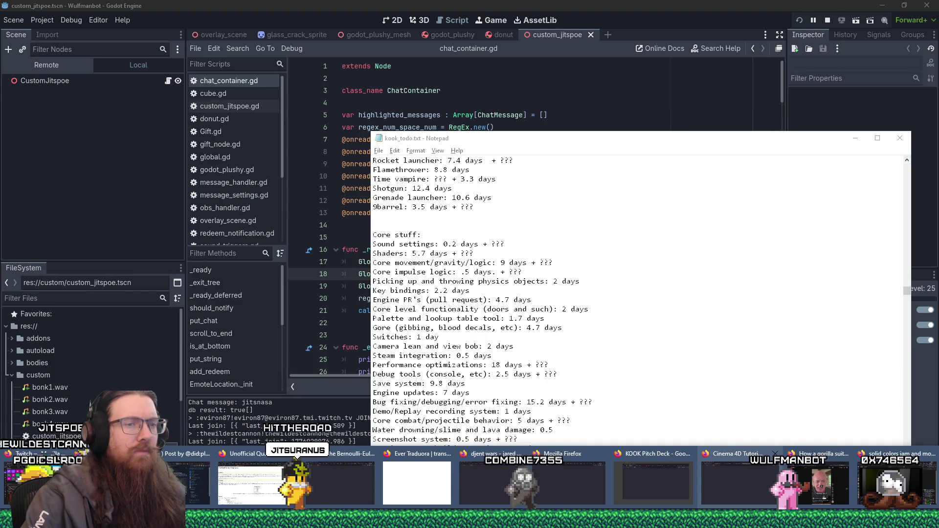
pyautogui.click(890, 482)
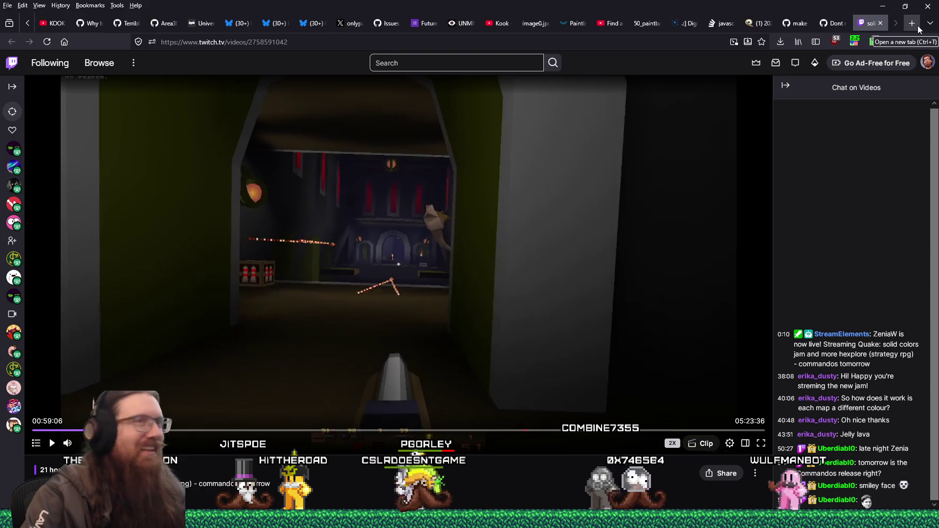
pyautogui.click(918, 26)
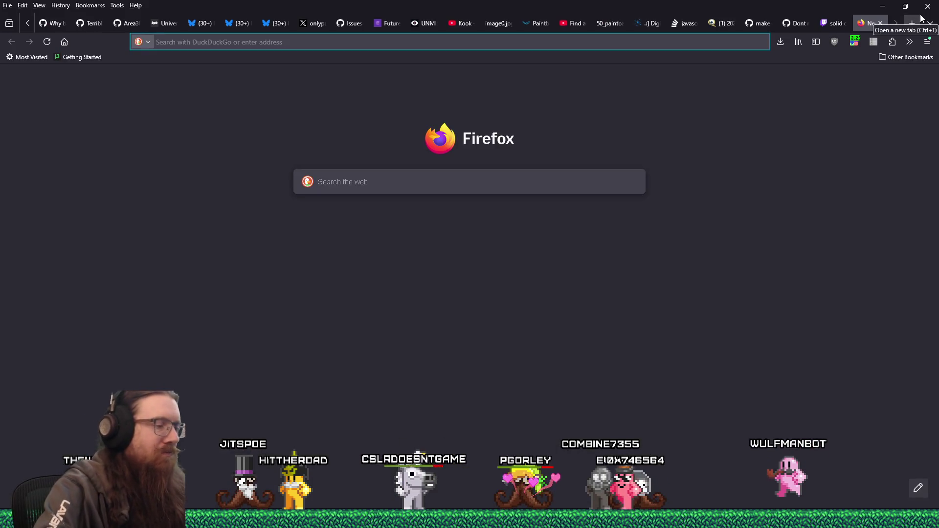
pyautogui.write('get closest')
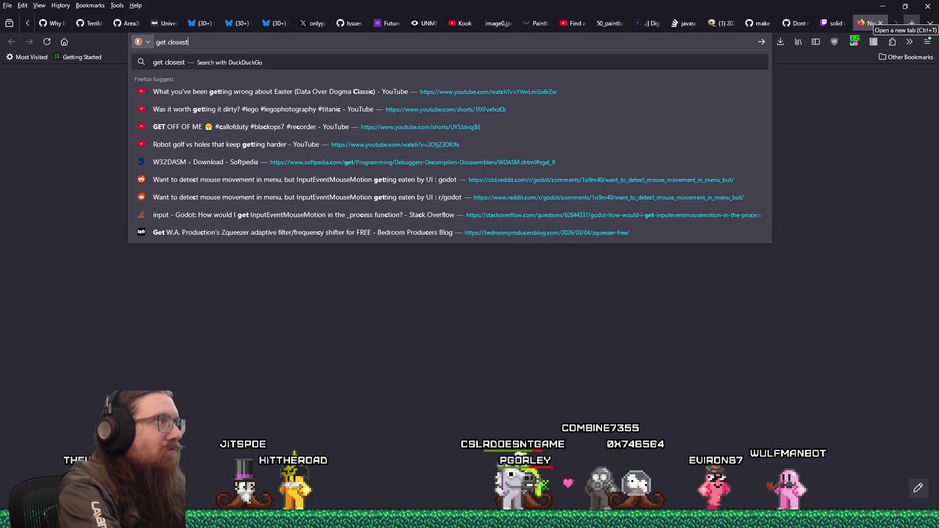
pyautogui.write(' point to exponent c')
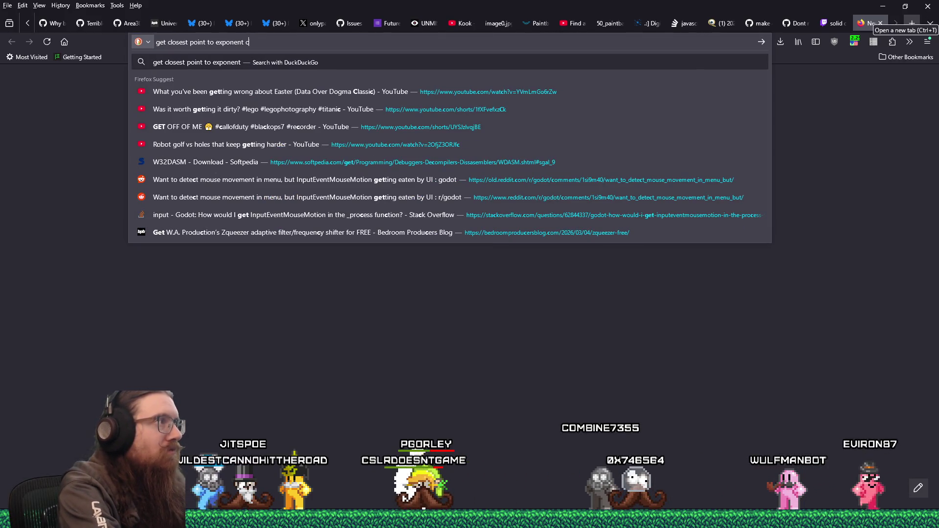
pyautogui.write('urve')
pyautogui.press('Return')
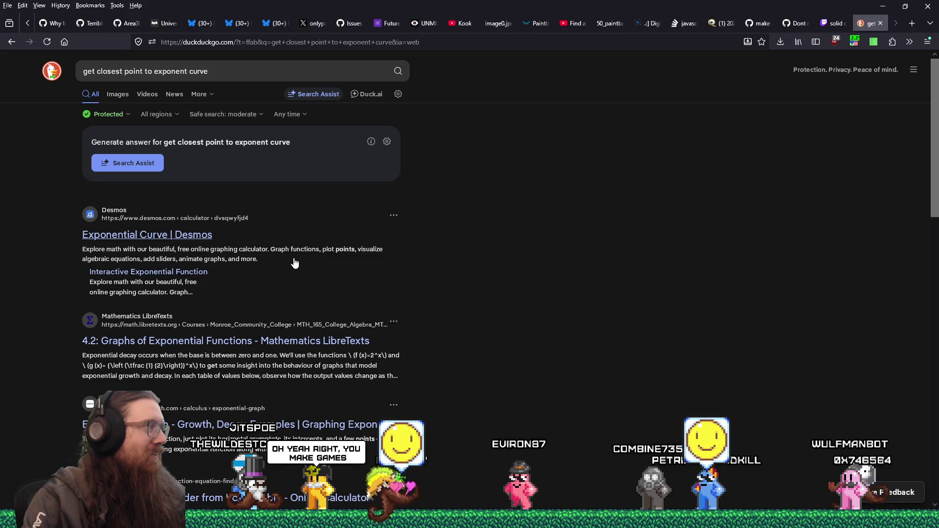
# Step: Re-run the search with "closest point" quoted as an exact phrase
pyautogui.scroll(-1, 295, 264)
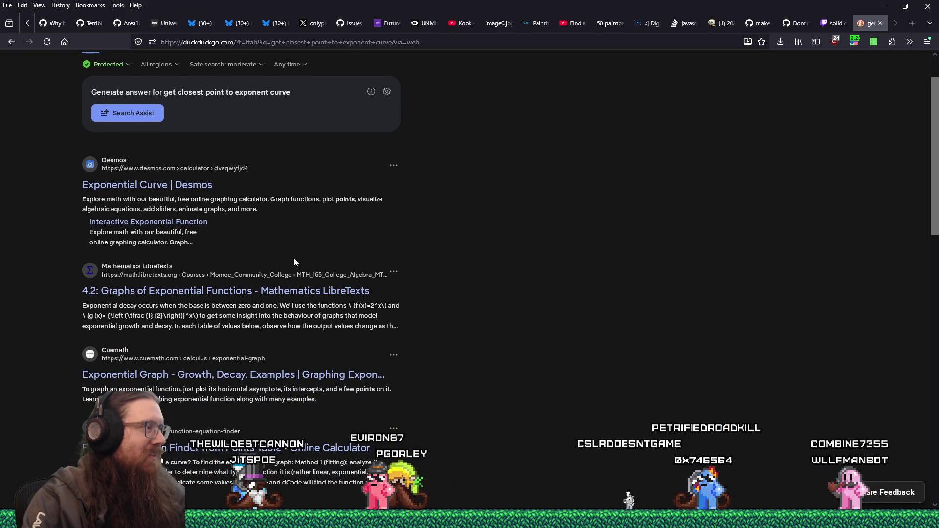
pyautogui.scroll(-2, 294, 262)
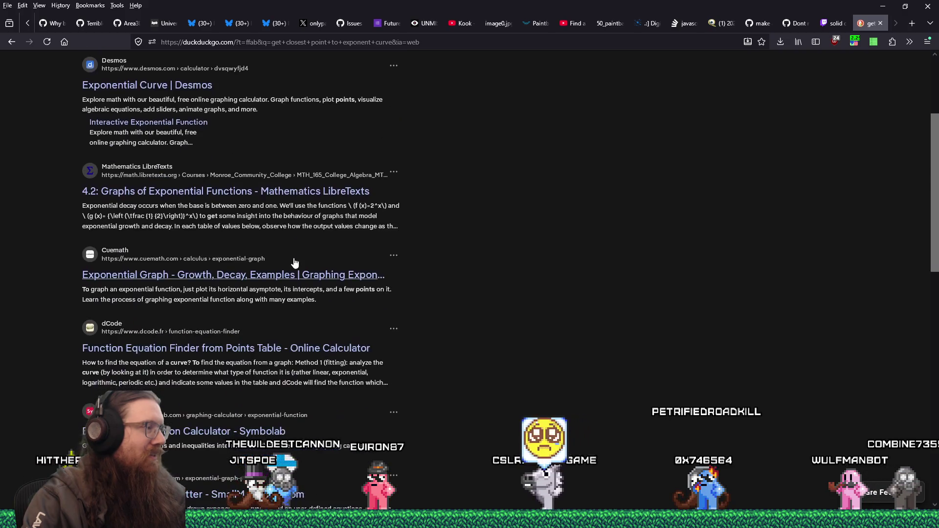
pyautogui.scroll(-2, 295, 263)
pyautogui.scroll(5, 295, 264)
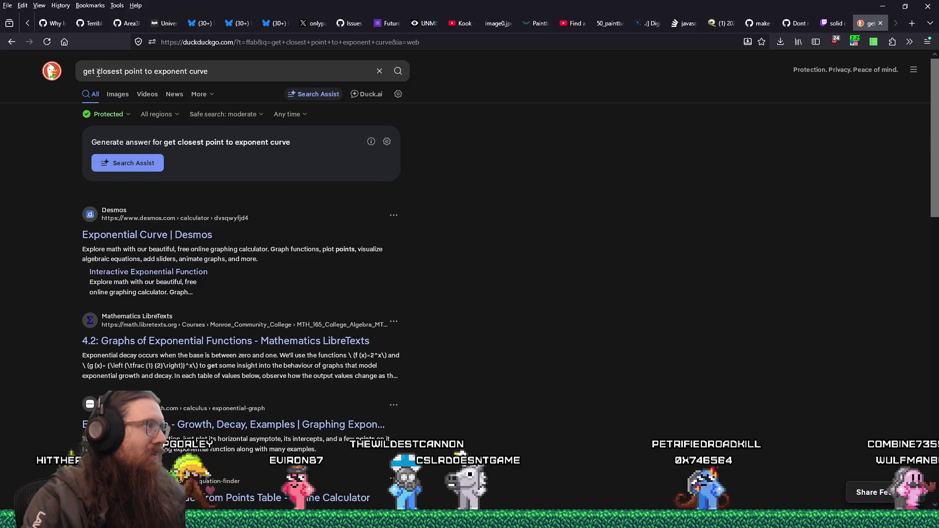
pyautogui.click(122, 63)
pyautogui.write('"')
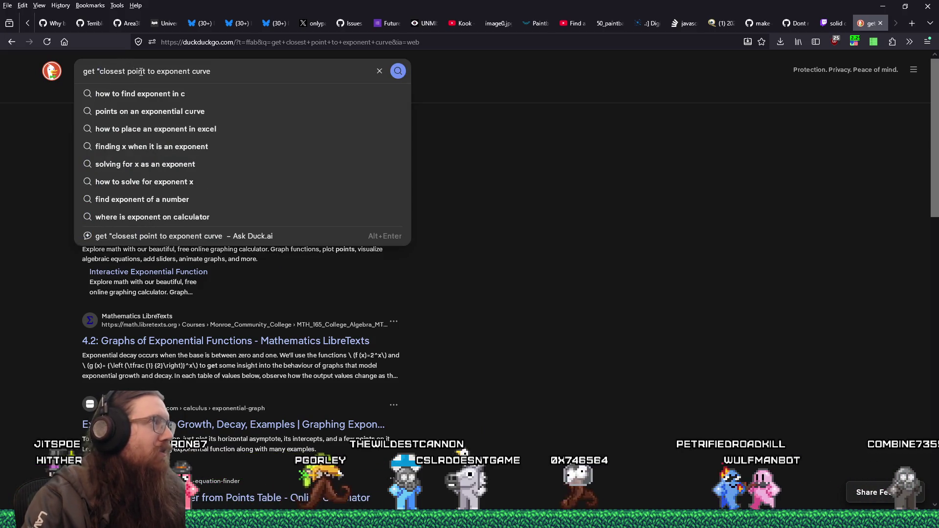
pyautogui.click(148, 71)
pyautogui.write('"')
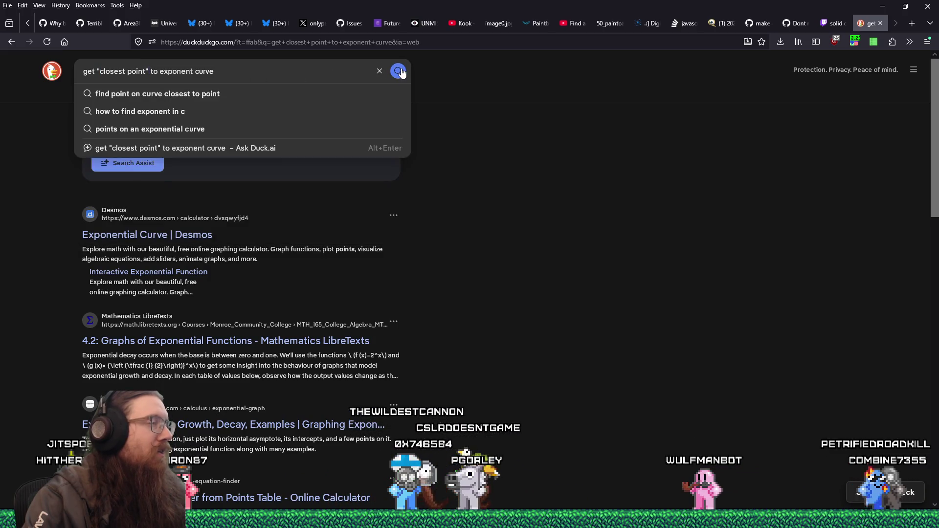
pyautogui.press('Return')
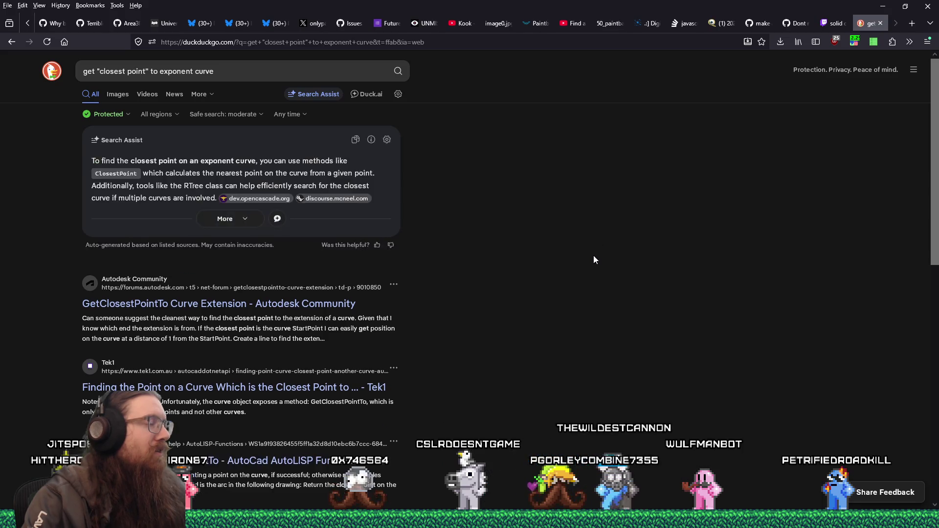
# Step: Try also quoting "exponent curve", then go back to the previous results page
pyautogui.scroll(-1, 593, 259)
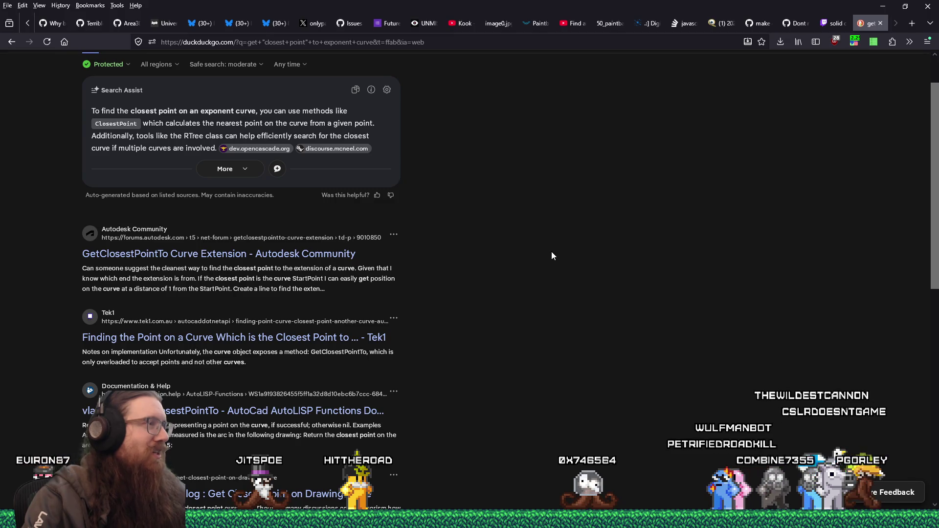
pyautogui.scroll(-3, 550, 254)
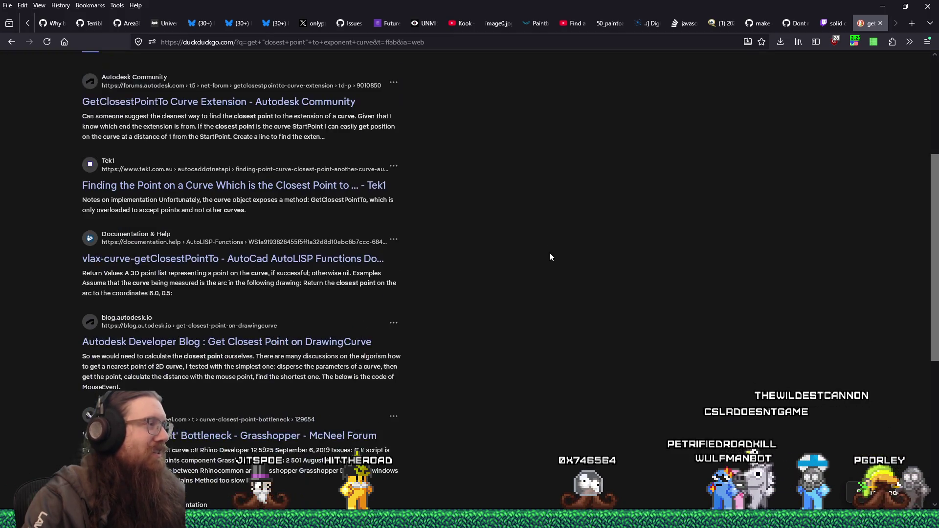
pyautogui.scroll(4, 550, 257)
pyautogui.scroll(-6, 550, 254)
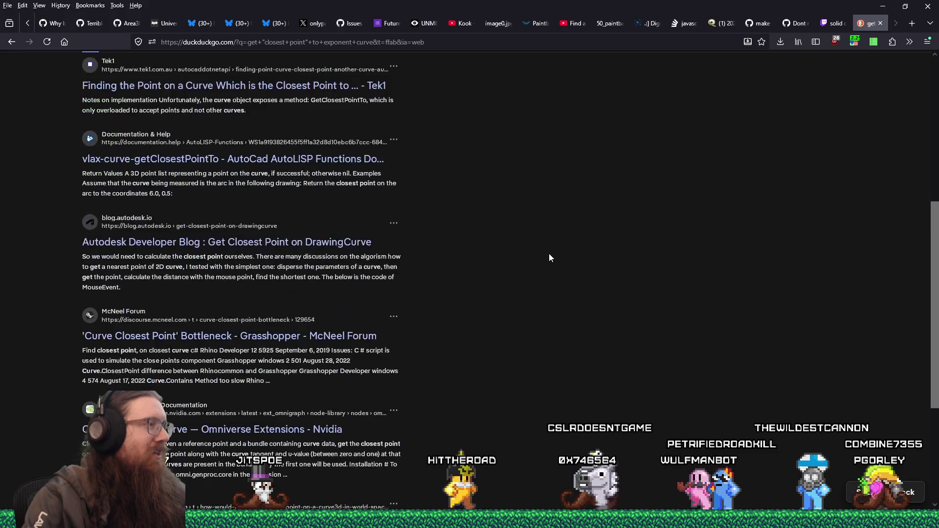
pyautogui.scroll(5, 550, 253)
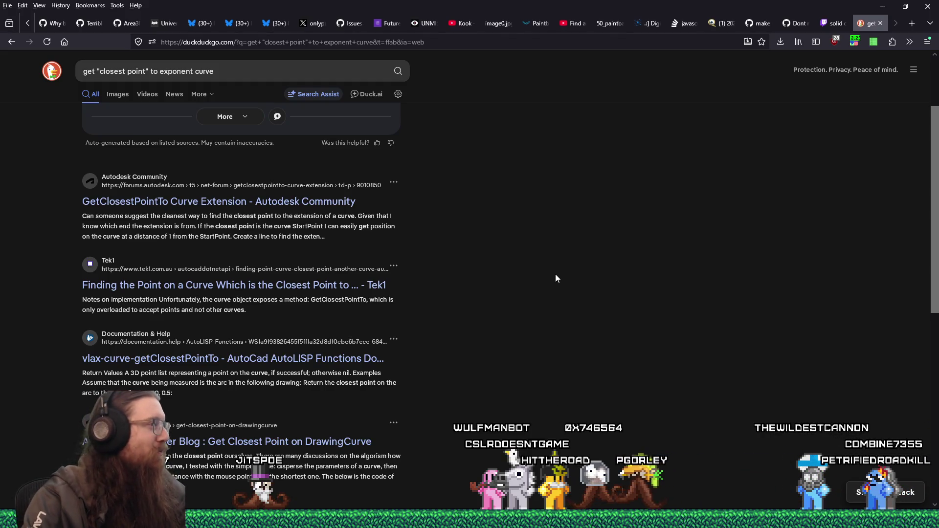
pyautogui.scroll(-2, 556, 276)
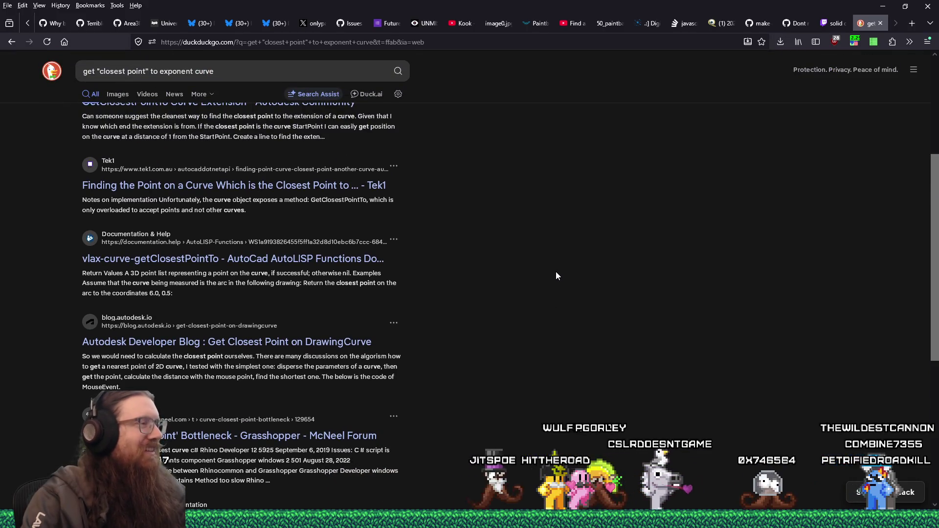
pyautogui.scroll(-2, 556, 276)
pyautogui.scroll(2, 556, 277)
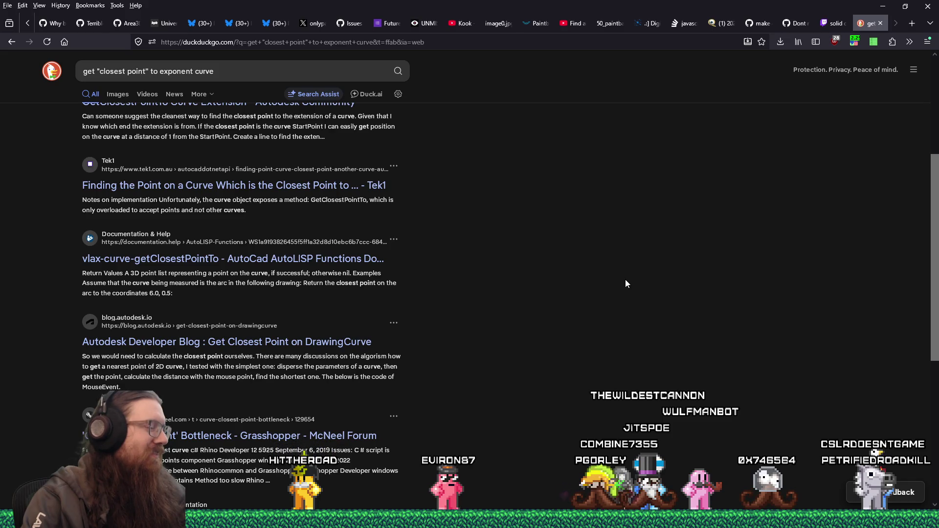
pyautogui.scroll(4, 625, 284)
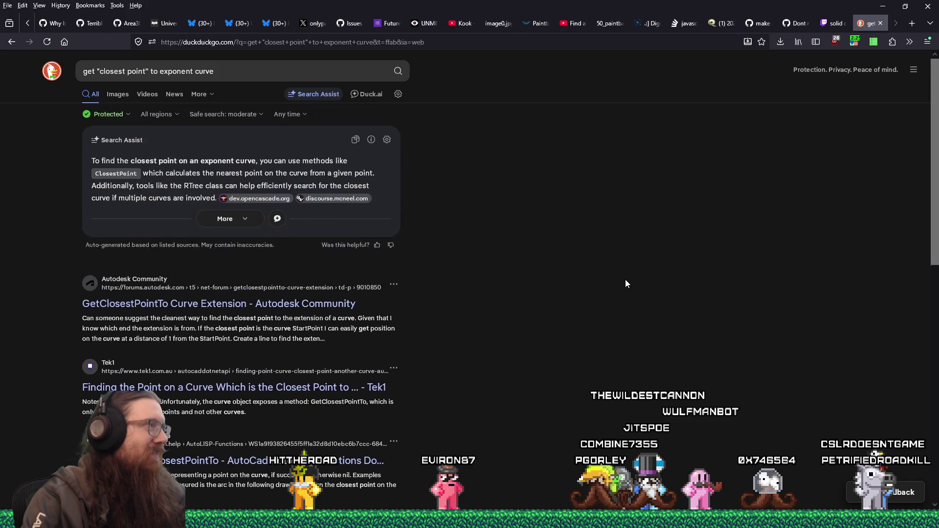
pyautogui.click(159, 75)
pyautogui.write('"')
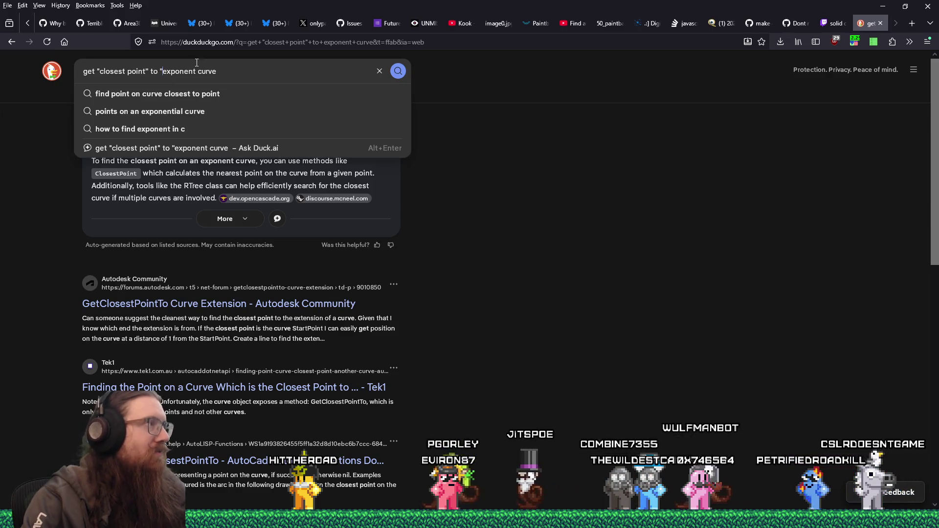
pyautogui.click(235, 72)
pyautogui.write('"')
pyautogui.click(398, 71)
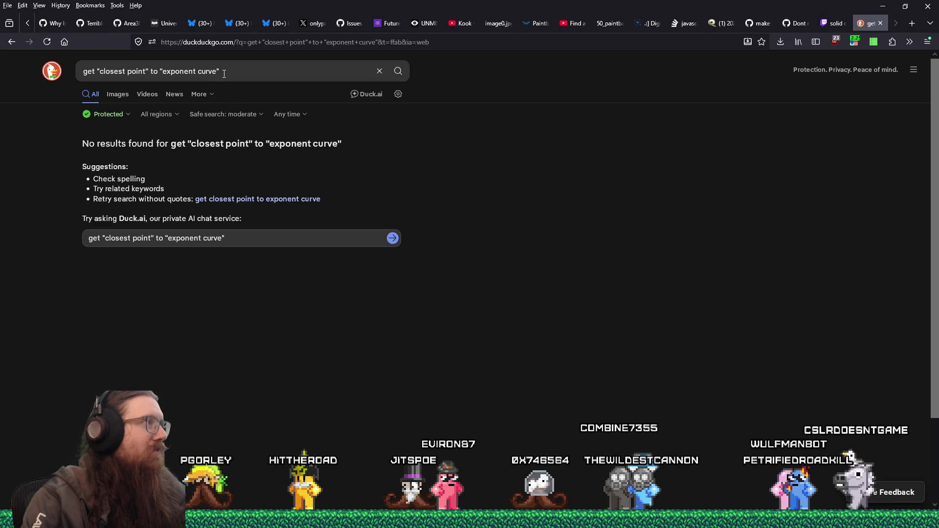
pyautogui.click(11, 41)
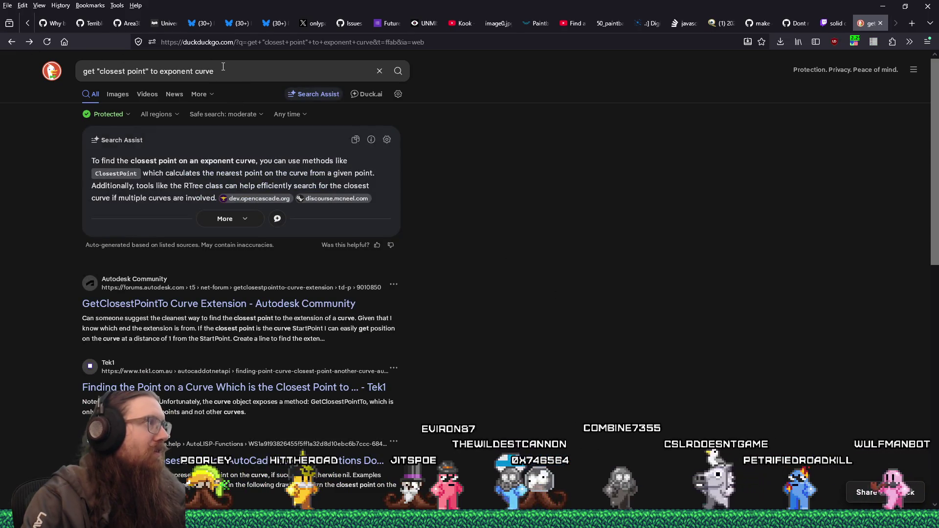
# Step: Send the same query to Google using the !g prefix
pyautogui.click(239, 71)
pyautogui.press('Home')
pyautogui.write('!g')
pyautogui.press('Return')
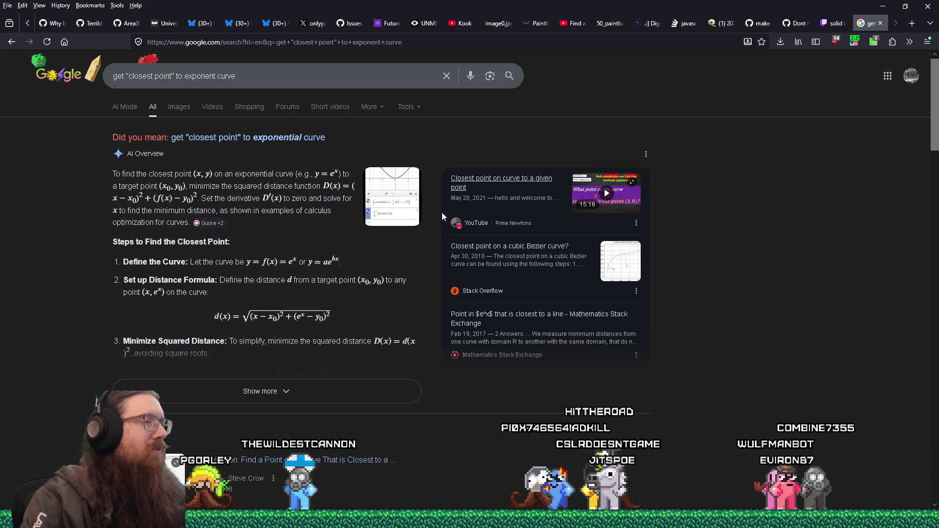
# Step: Open the AI overview's source list and scroll down the Google results toward the videos
pyautogui.scroll(-1, 442, 212)
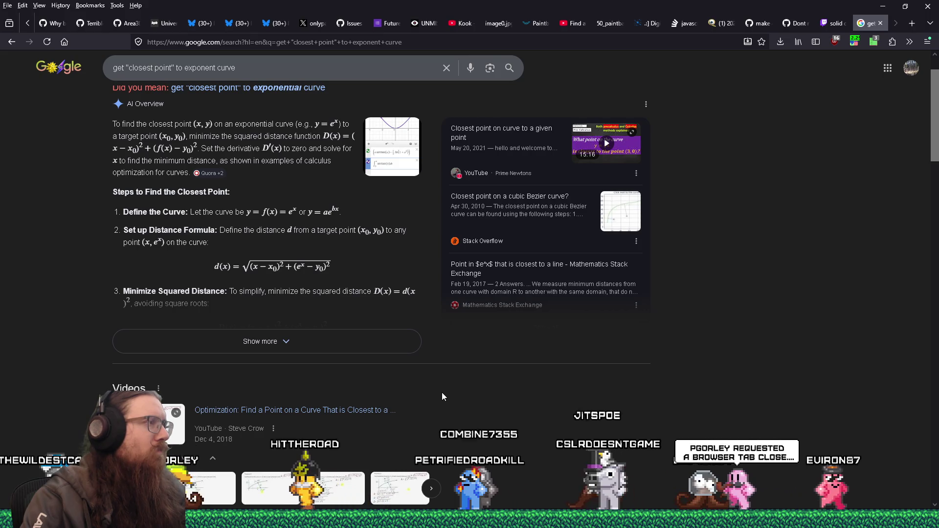
pyautogui.click(216, 174)
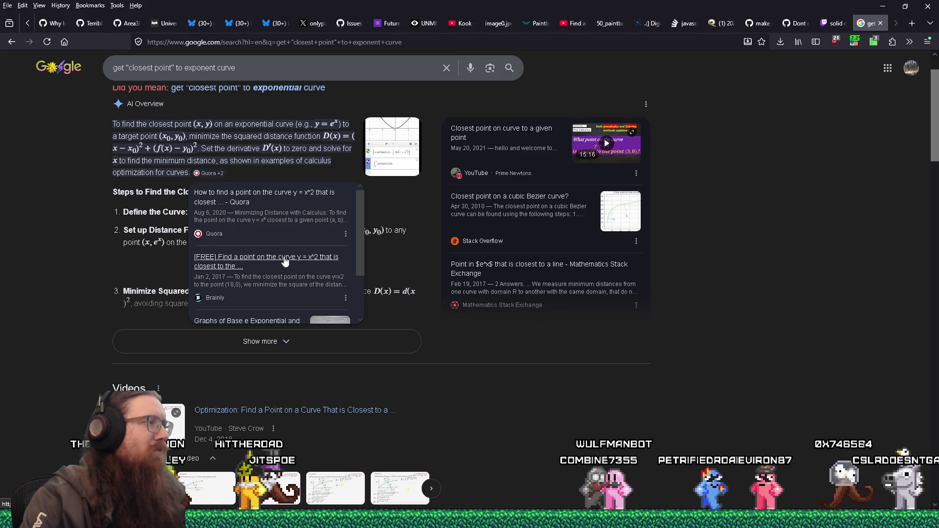
pyautogui.scroll(-1, 285, 261)
pyautogui.scroll(-1, 285, 262)
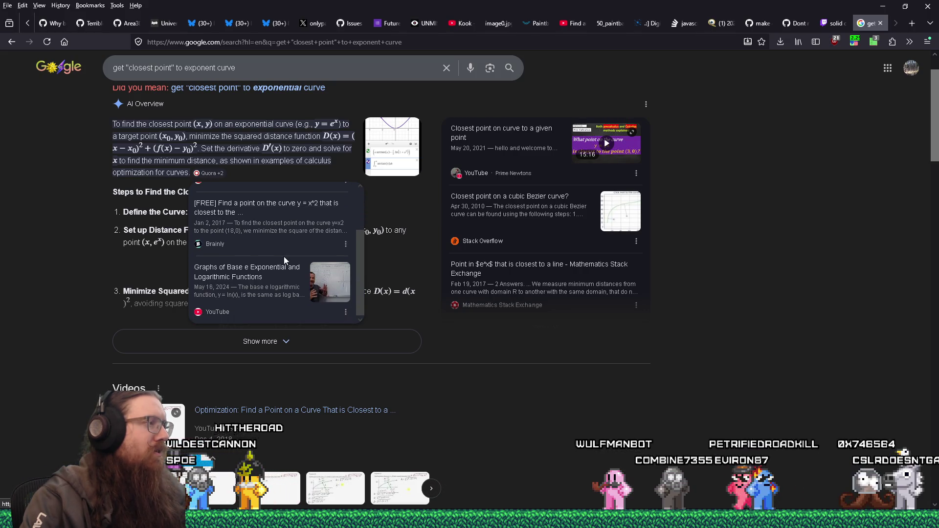
pyautogui.click(152, 277)
pyautogui.click(211, 174)
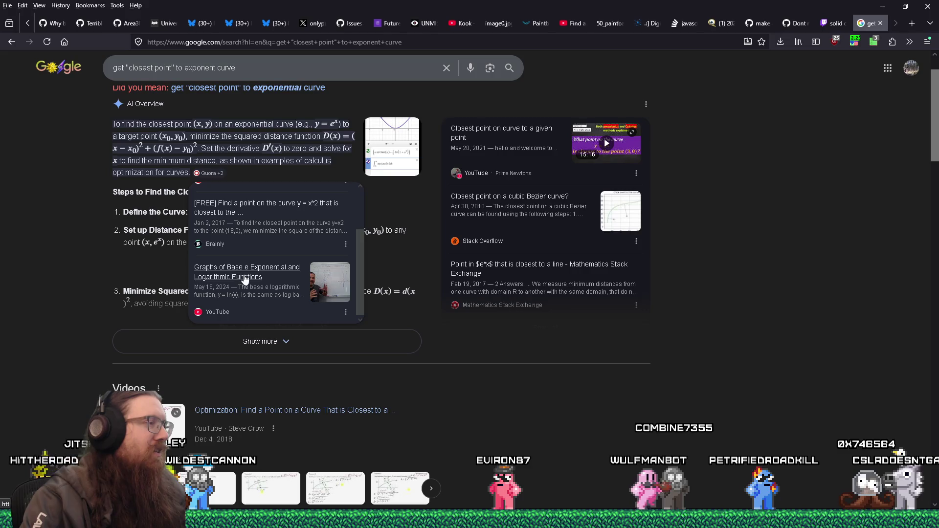
pyautogui.scroll(-3, 457, 386)
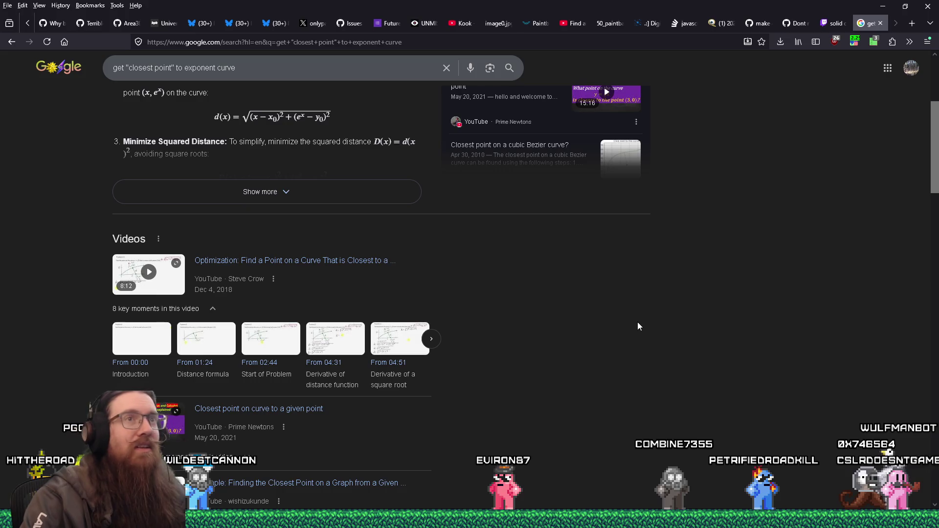
# Step: Open the INDIE Live Expo 2026.4.25 (English) video from the 2026 Showcases thread in a new tab
pyautogui.click(722, 22)
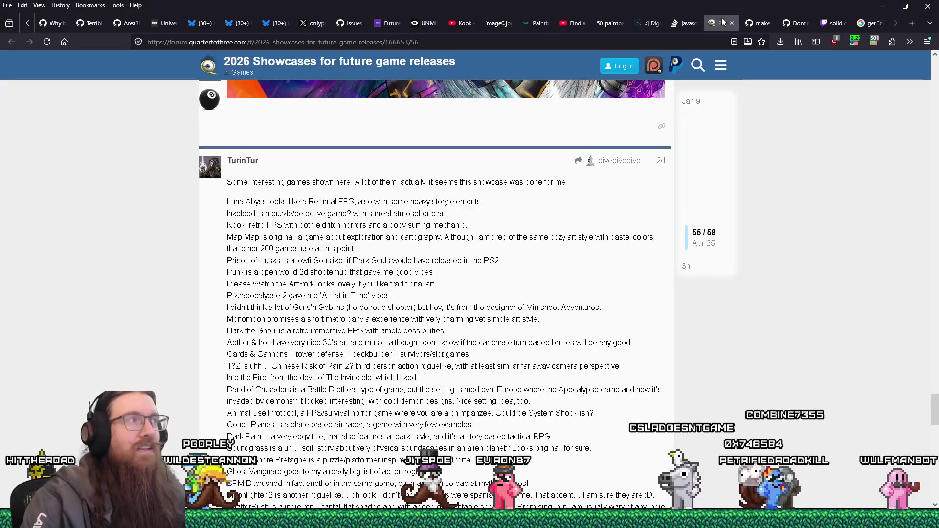
pyautogui.scroll(4, 809, 258)
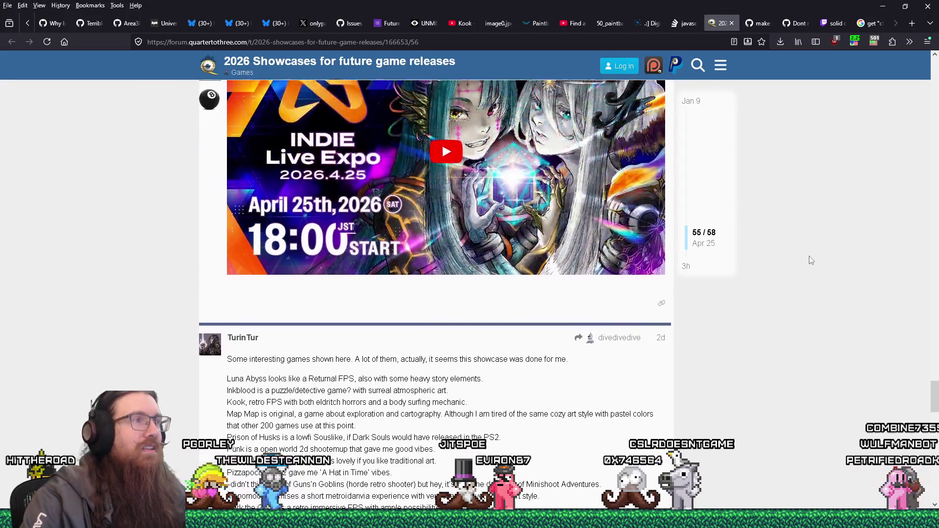
pyautogui.scroll(5, 809, 257)
pyautogui.scroll(-5, 810, 257)
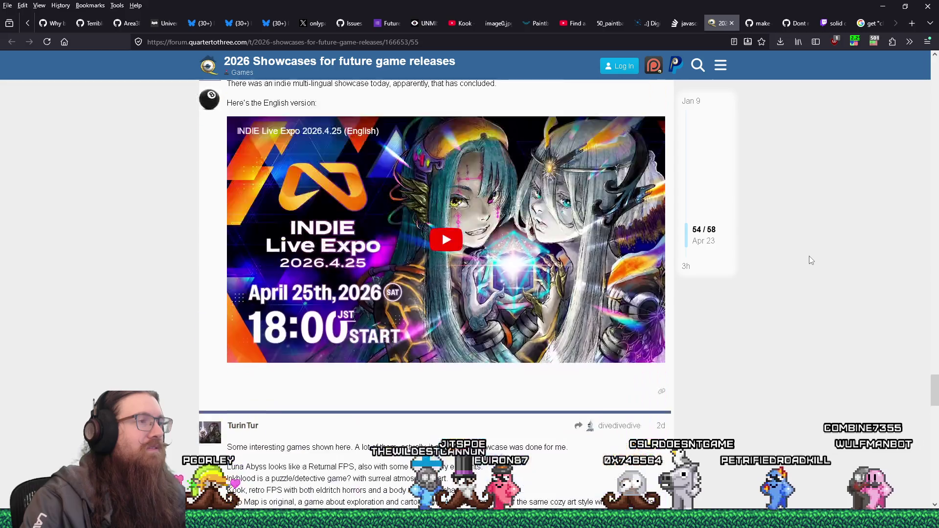
pyautogui.scroll(2, 810, 257)
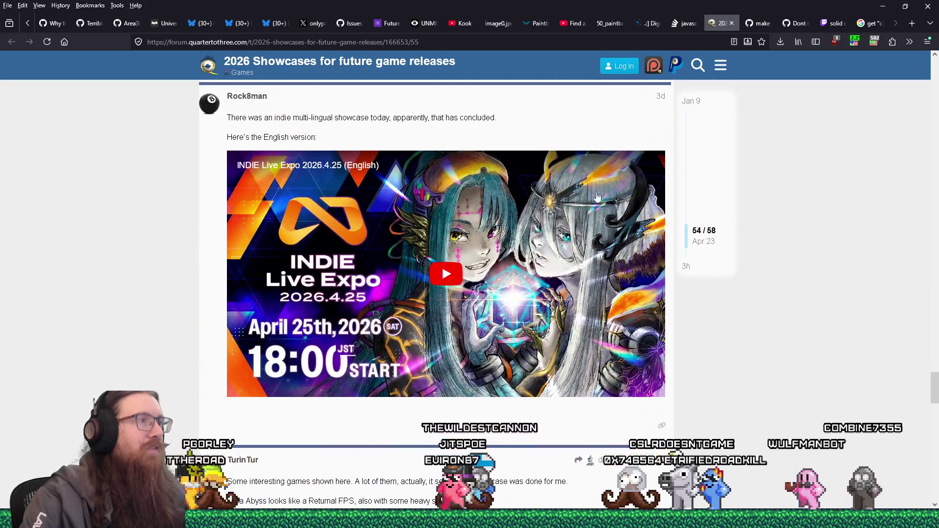
pyautogui.middleClick(314, 167)
pyautogui.click(759, 17)
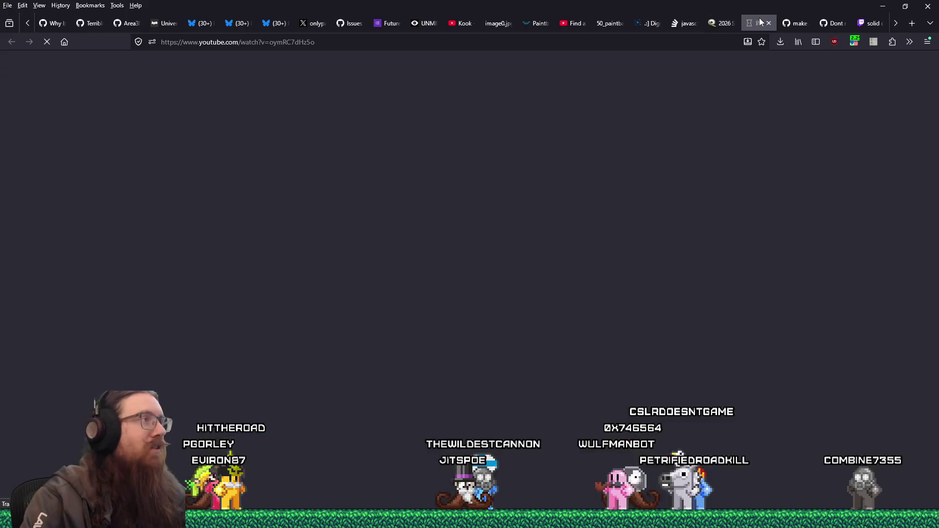
# Step: Copy the INDIE Live Expo video's URL from the address bar
pyautogui.rightClick(311, 43)
pyautogui.click(333, 97)
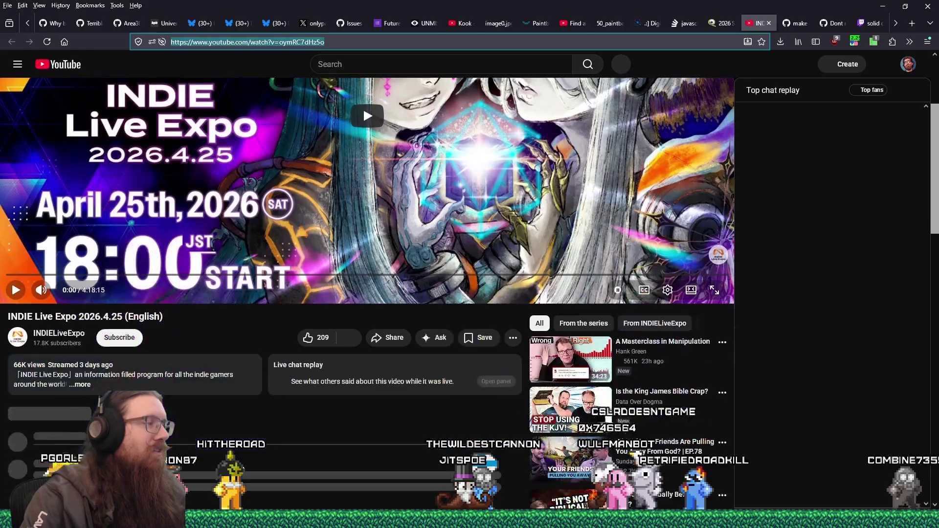
pyautogui.click(362, 521)
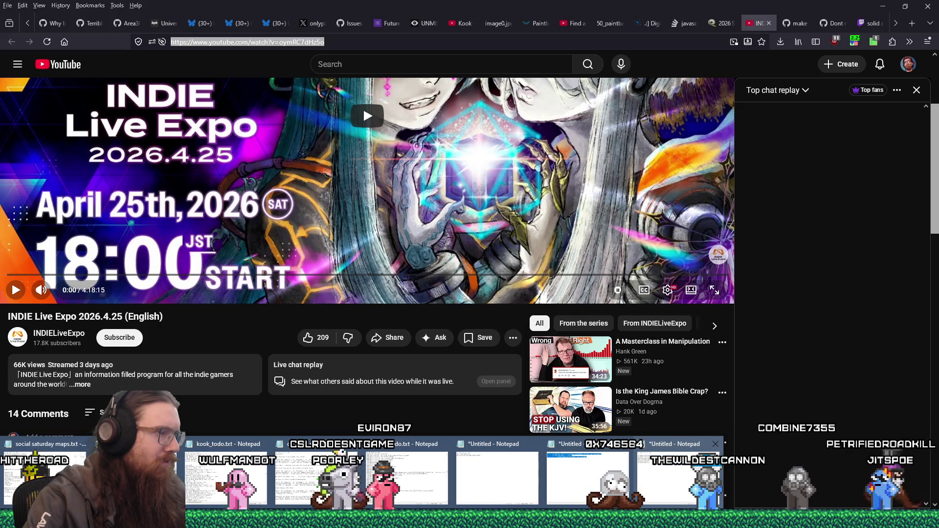
# Step: Open kook_marketing.txt and add 'Apr-25-2026 - Indie Live Expo' with the video link above Psychodelic Festival
pyautogui.press('super+r')
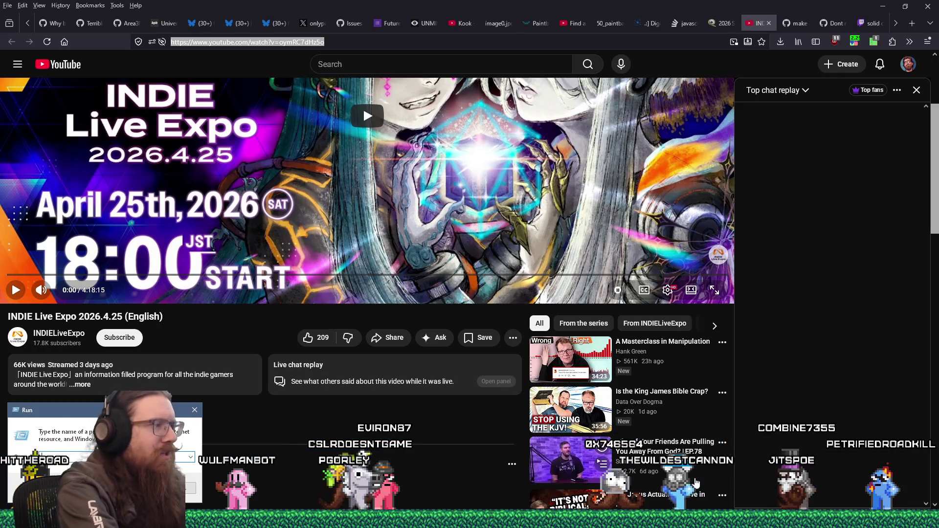
pyautogui.write('e:\\p')
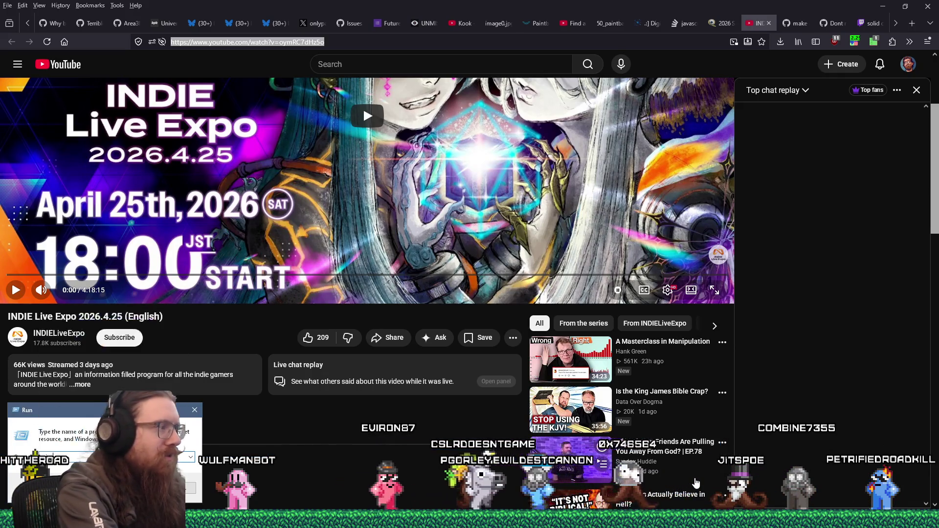
pyautogui.write('rojects\\kook\\k')
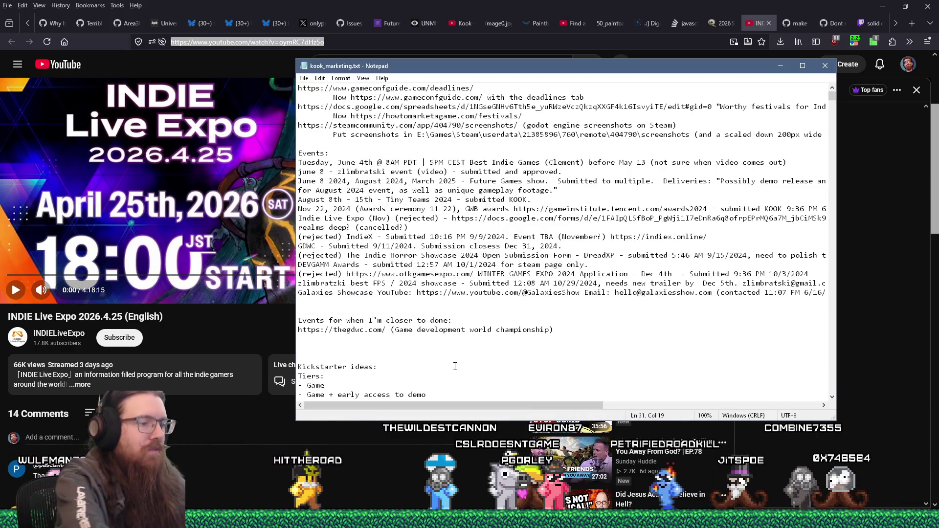
pyautogui.hotkey('ctrl', 'End')
pyautogui.hotkey('ctrl', 'v')
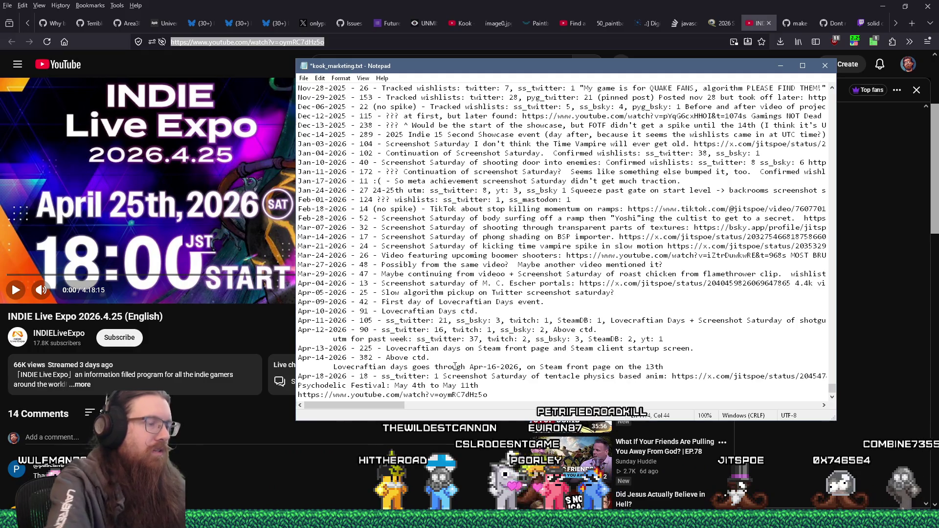
pyautogui.press('BackSpace')
pyautogui.press('Up')
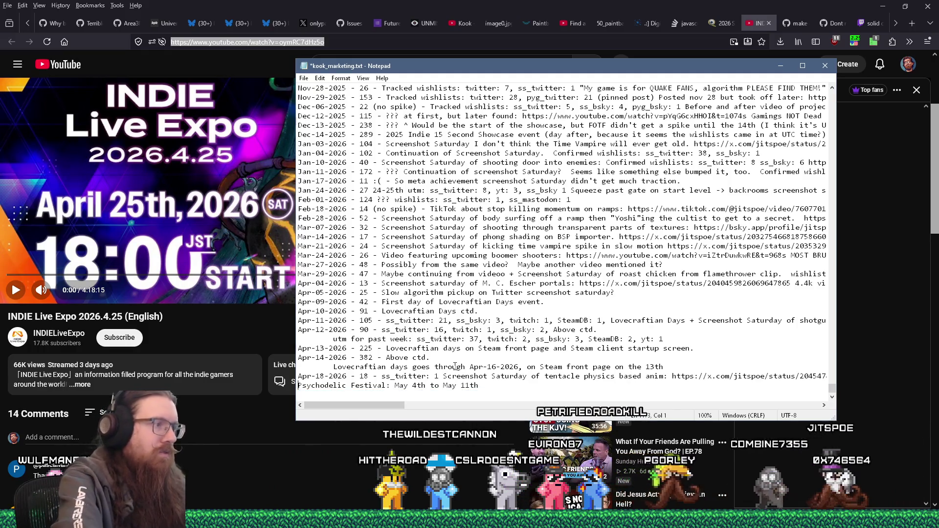
pyautogui.hotkey('ctrl', 'v')
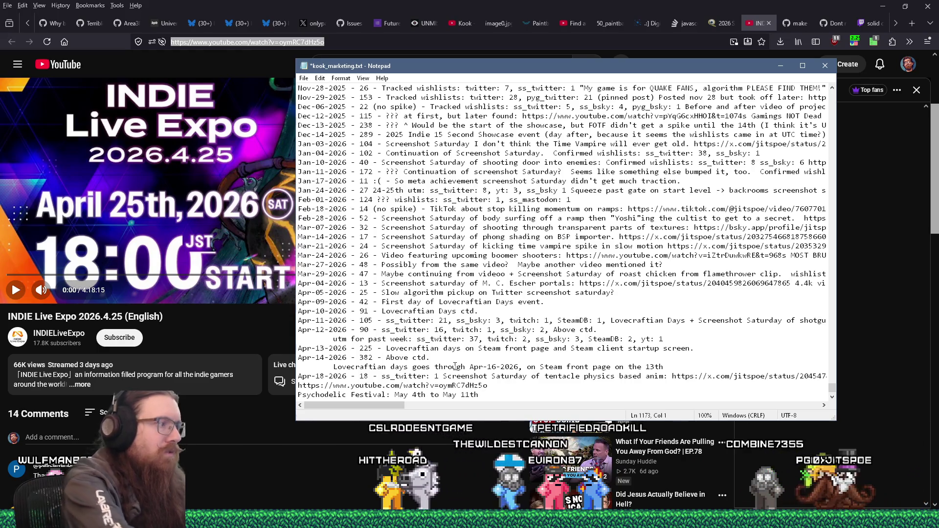
pyautogui.write('Apr-25-2026 -')
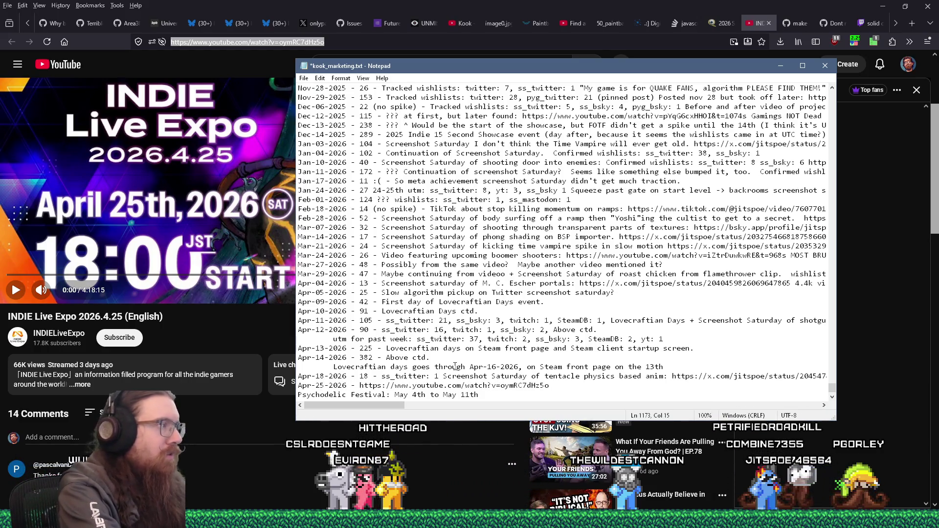
pyautogui.write('Expo')
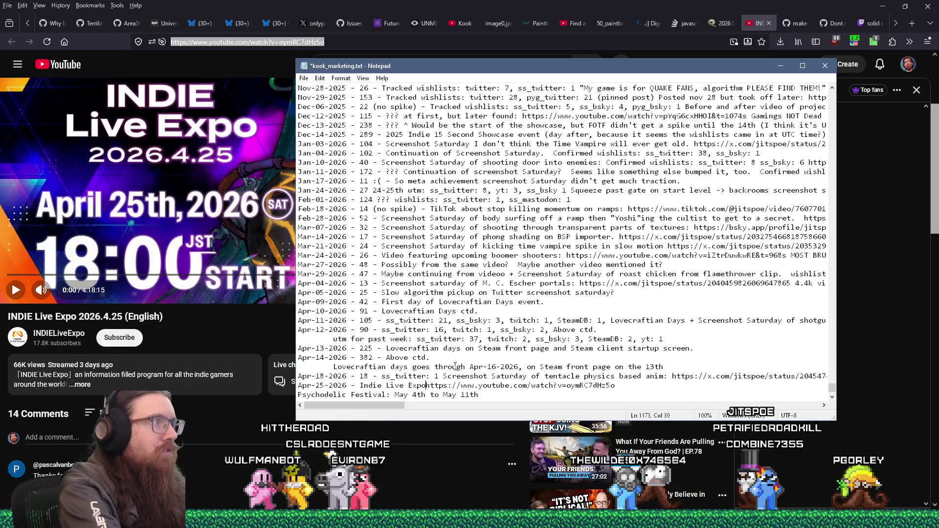
# Step: Return to the INDIE Live Expo YouTube tab and scroll through the video page
pyautogui.click(716, 24)
pyautogui.click(760, 24)
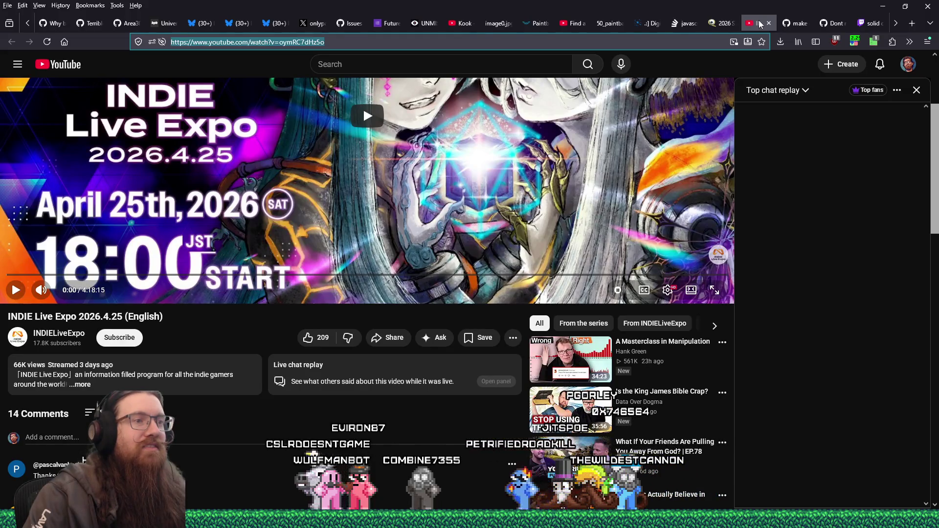
pyautogui.click(578, 39)
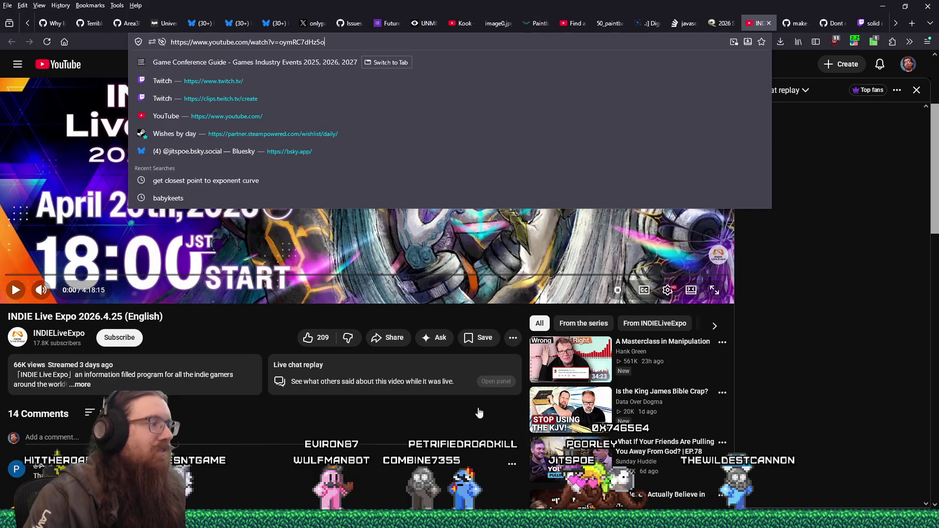
pyautogui.scroll(-3, 479, 413)
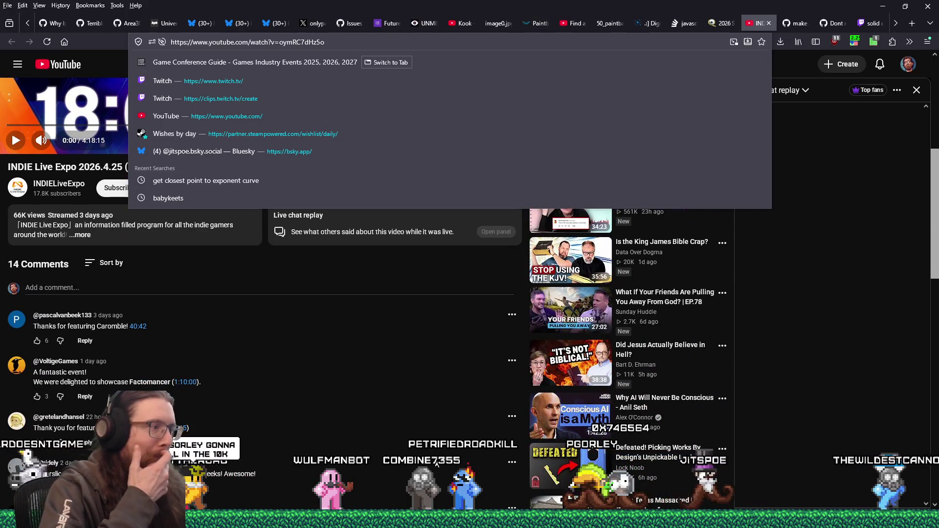
pyautogui.scroll(-5, 381, 453)
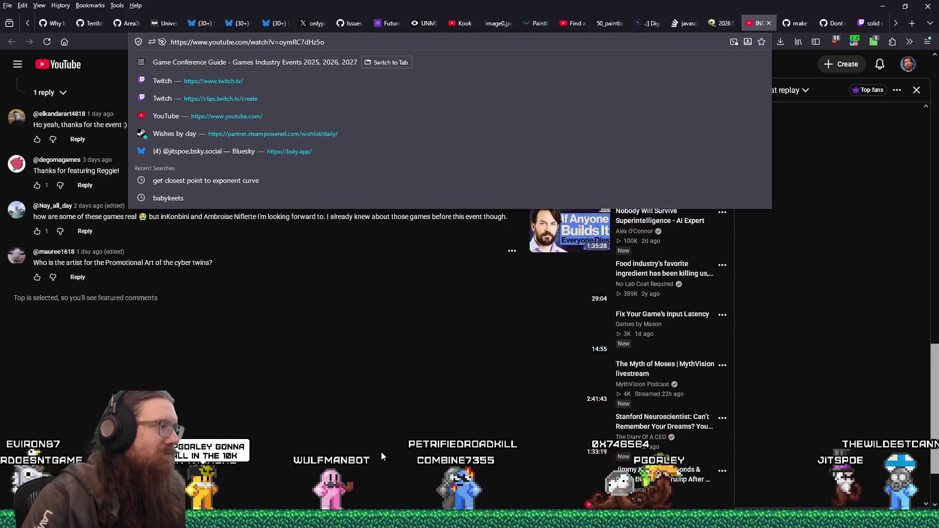
pyautogui.scroll(10, 105, 170)
pyautogui.press('Escape')
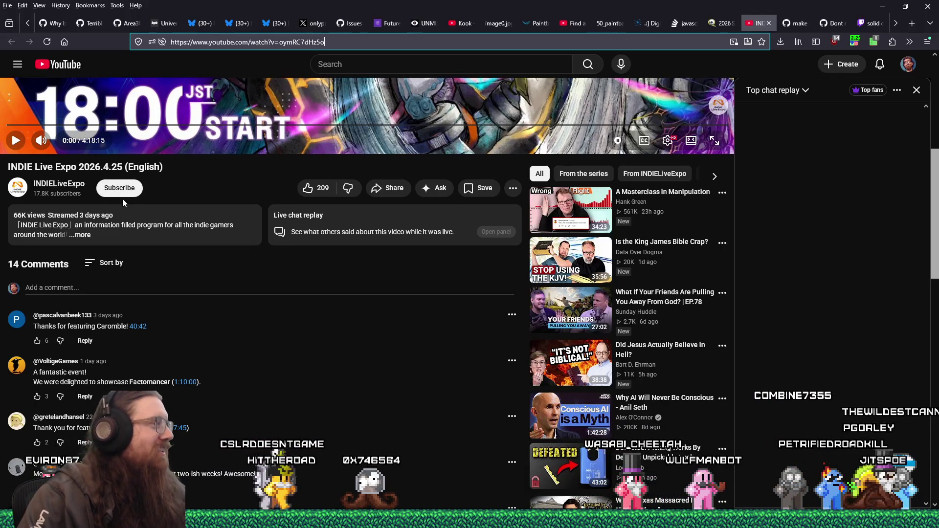
pyautogui.scroll(2, 220, 240)
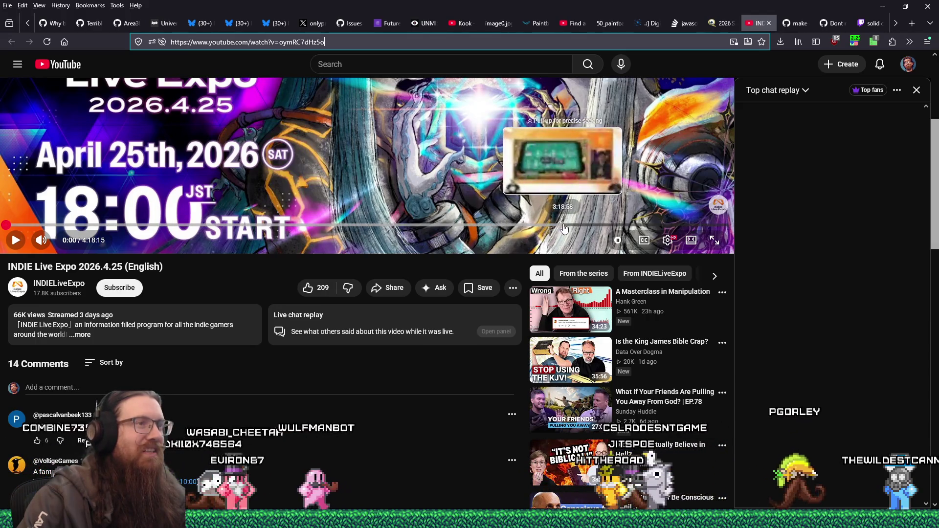
# Step: Drag the 2026 Showcases tab next to the INDIE Live Expo tab, cancelling the tab-group prompt
pyautogui.click(729, 24)
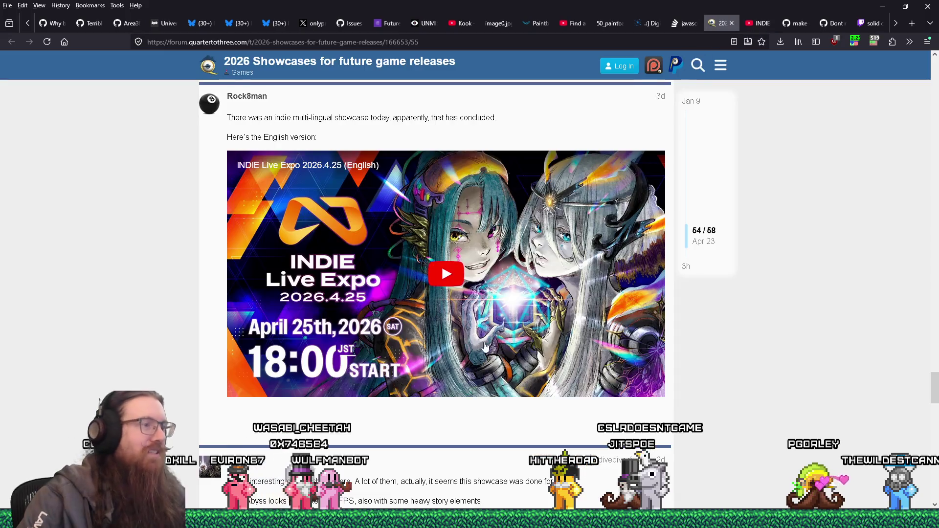
pyautogui.scroll(-1, 495, 336)
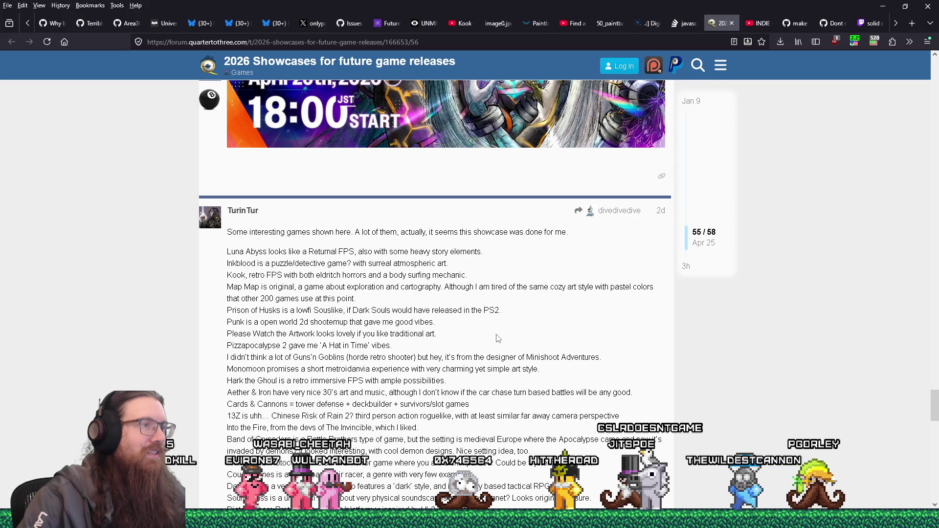
pyautogui.click(760, 25)
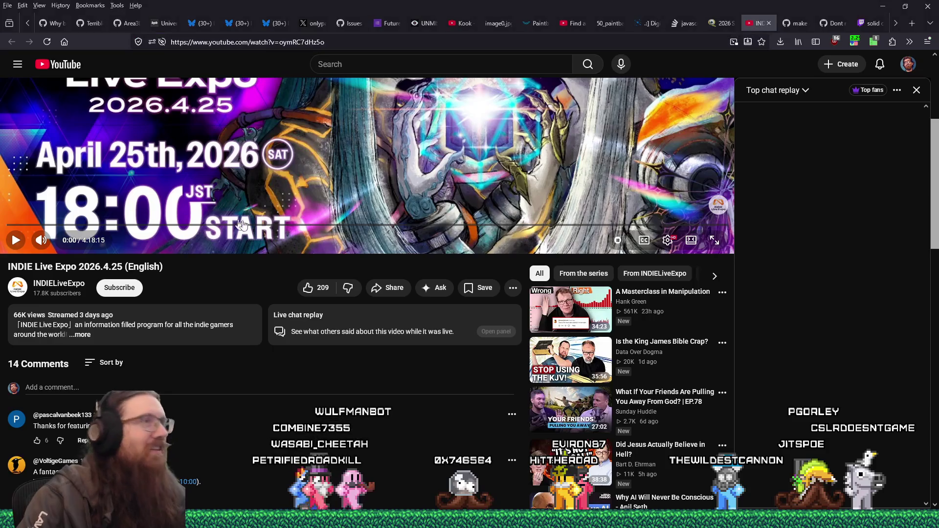
pyautogui.moveTo(755, 27); pyautogui.dragTo(866, 24)
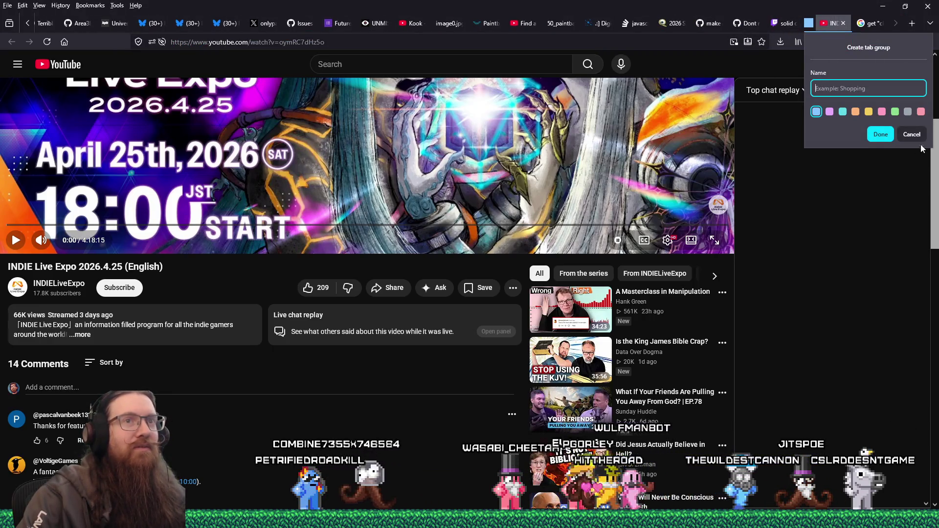
pyautogui.press('Escape')
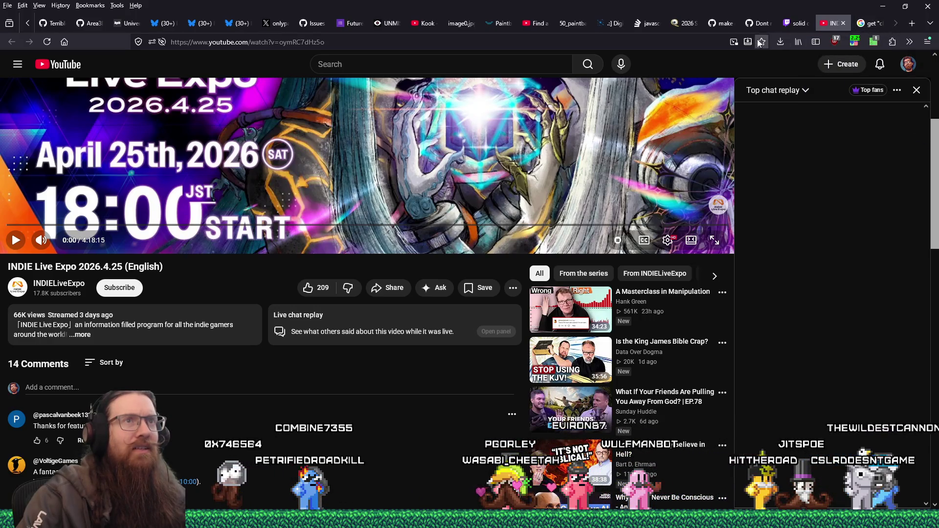
pyautogui.moveTo(683, 23); pyautogui.dragTo(800, 23)
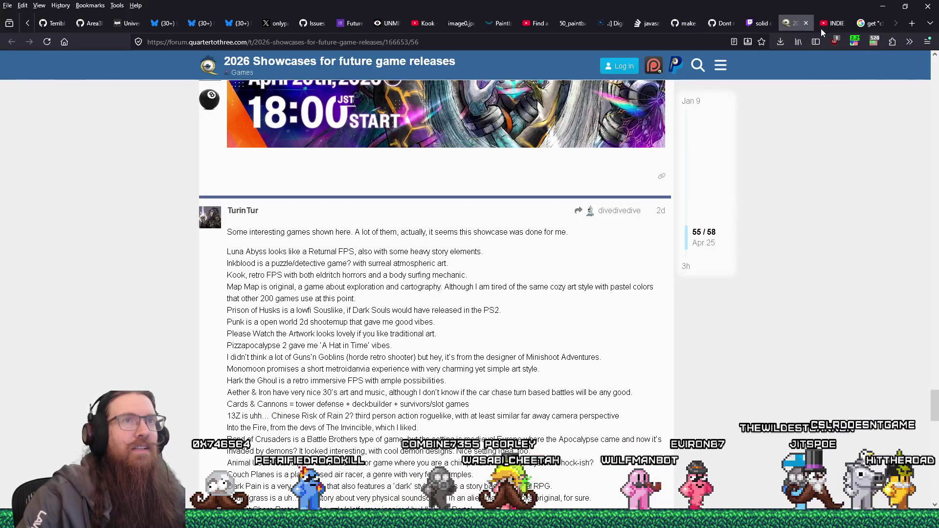
pyautogui.scroll(-5, 677, 282)
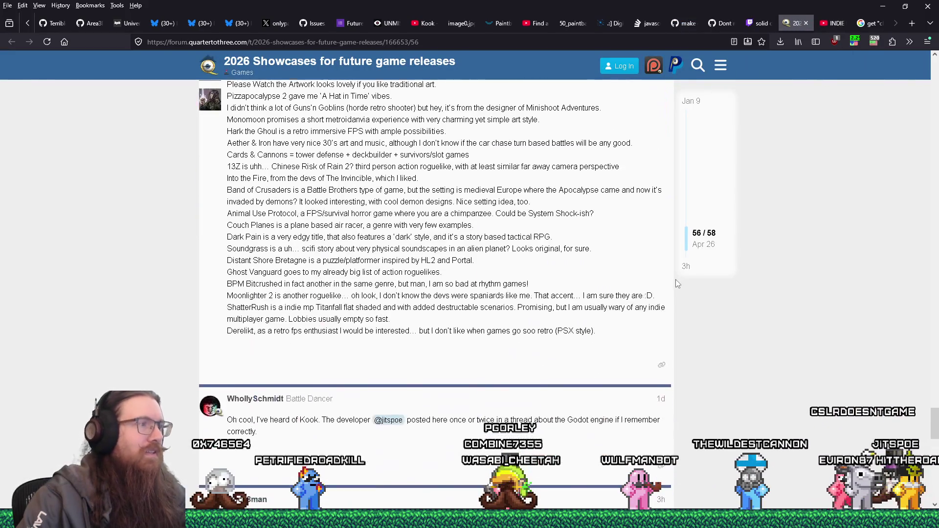
pyautogui.scroll(3, 677, 279)
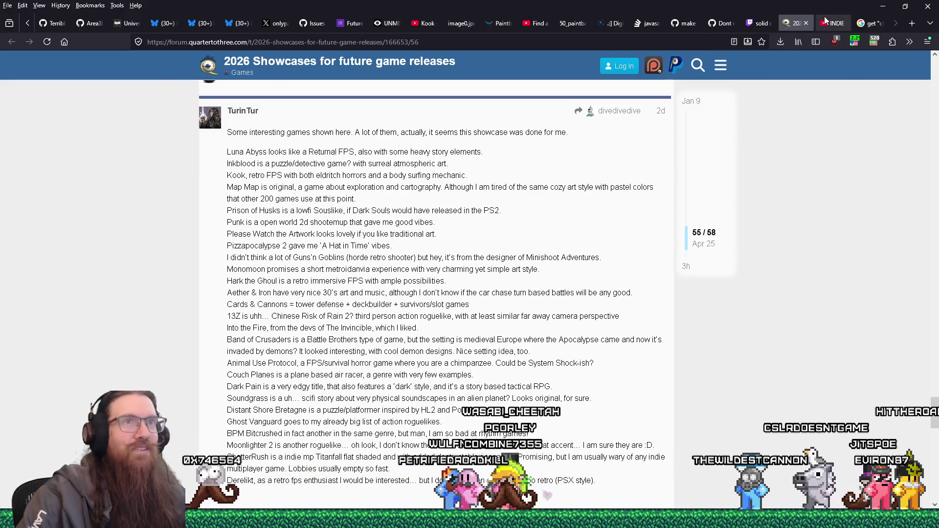
pyautogui.click(832, 23)
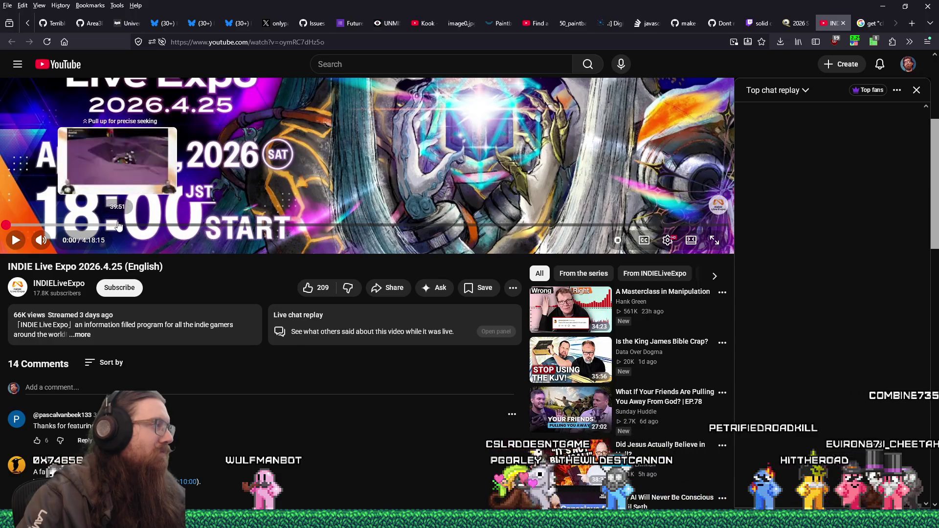
# Step: Copy the video URL, seek the replay near 7 minutes, and set regular speed to 2.75
pyautogui.click(118, 225)
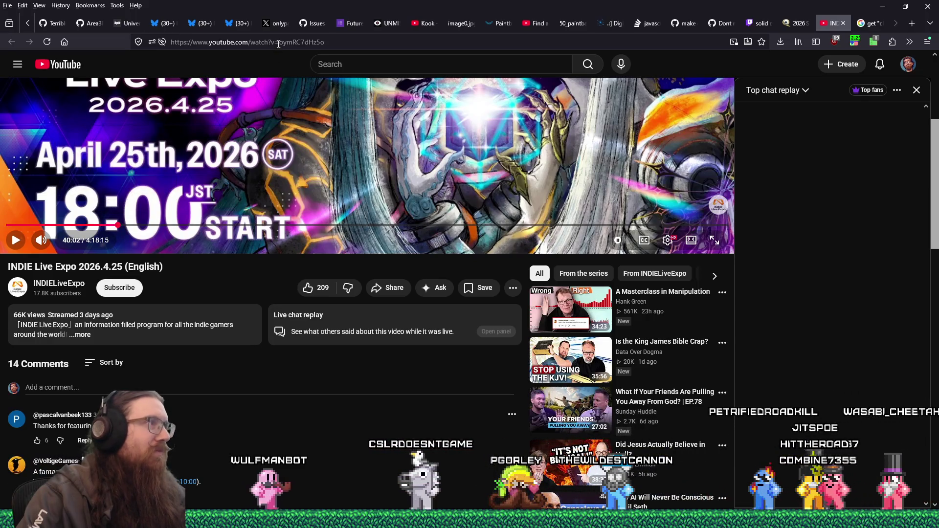
pyautogui.rightClick(279, 44)
pyautogui.click(309, 101)
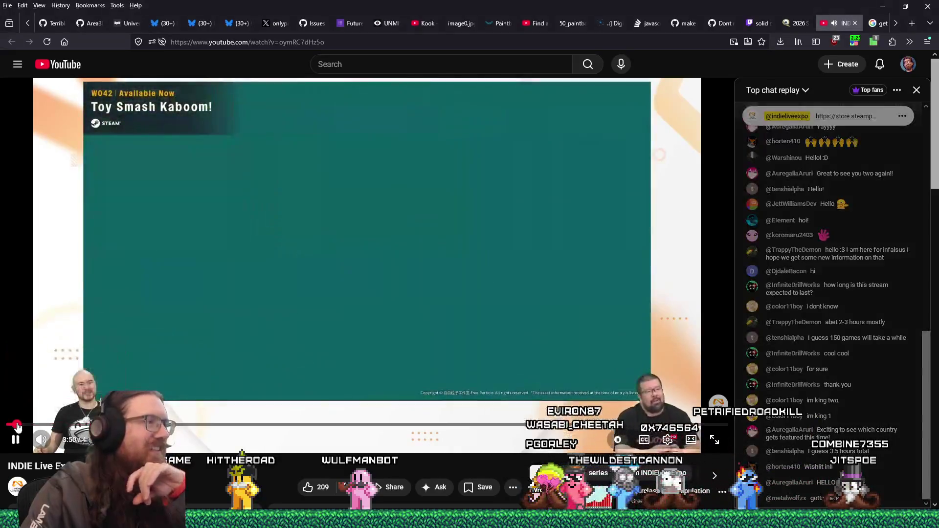
pyautogui.click(16, 425)
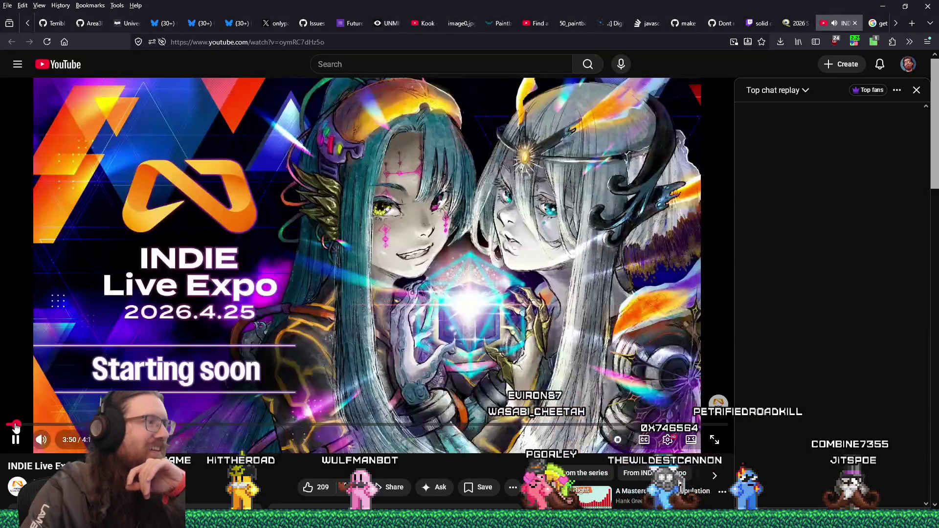
pyautogui.click(26, 425)
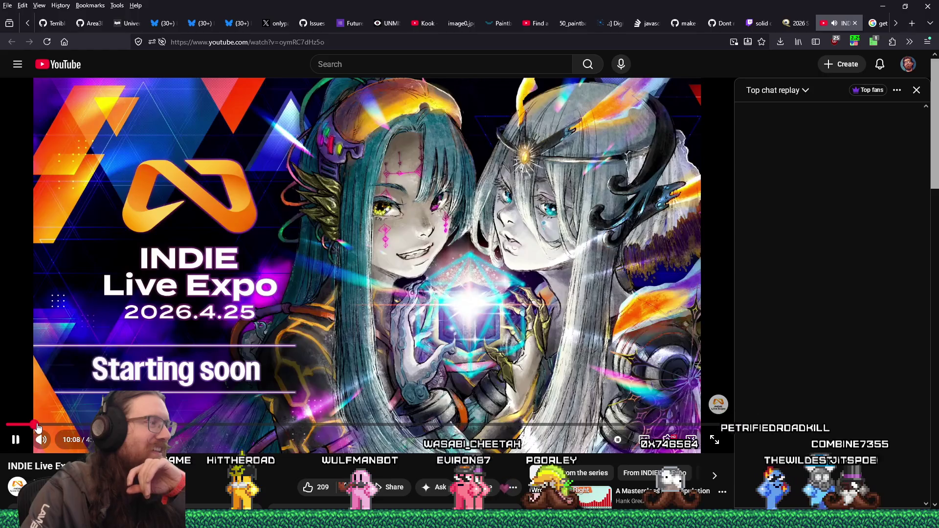
pyautogui.moveTo(38, 427); pyautogui.dragTo(25, 427)
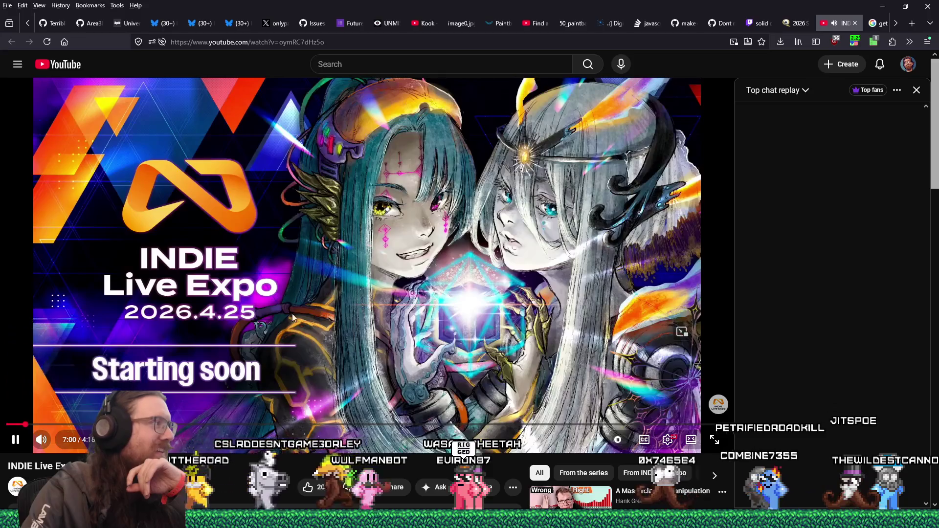
pyautogui.click(854, 41)
pyautogui.click(777, 200)
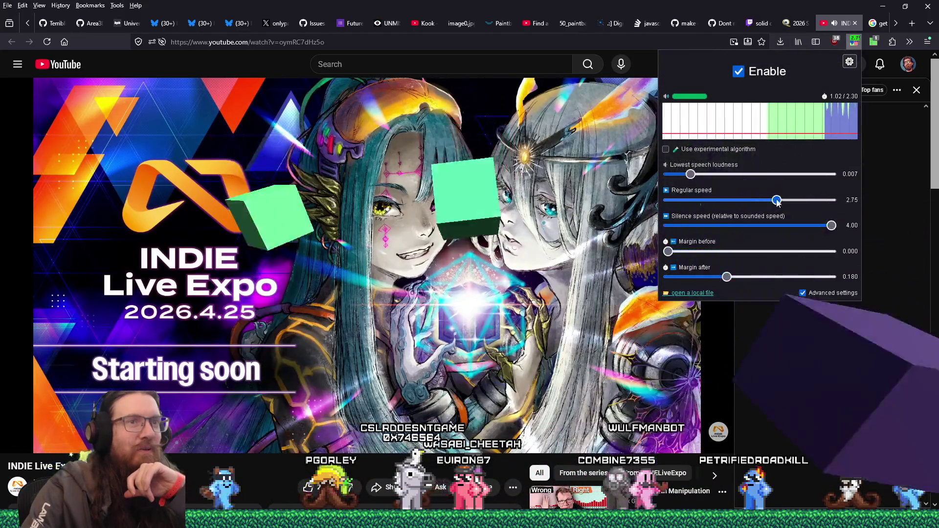
# Step: Drag the regular speed slider to 4.00 and resume the Expo replay
pyautogui.moveTo(778, 200); pyautogui.dragTo(835, 200)
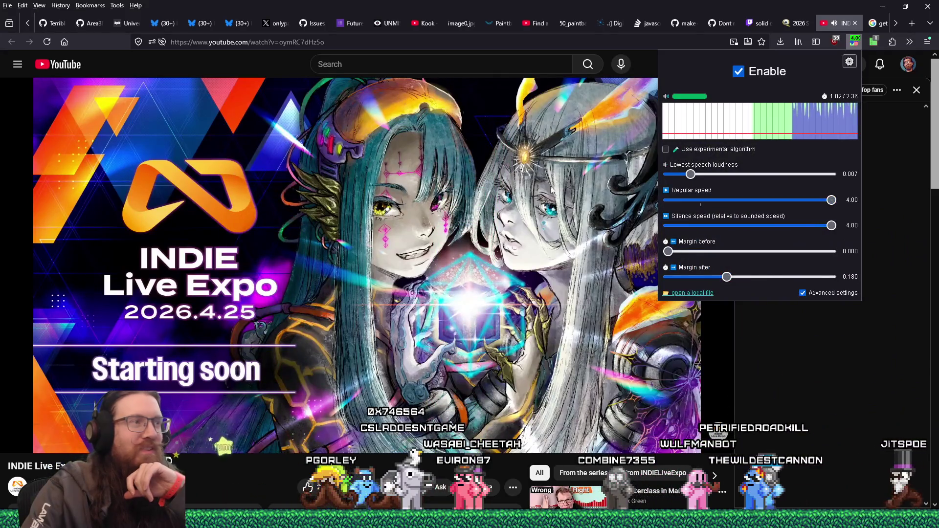
pyautogui.click(552, 190)
pyautogui.click(440, 194)
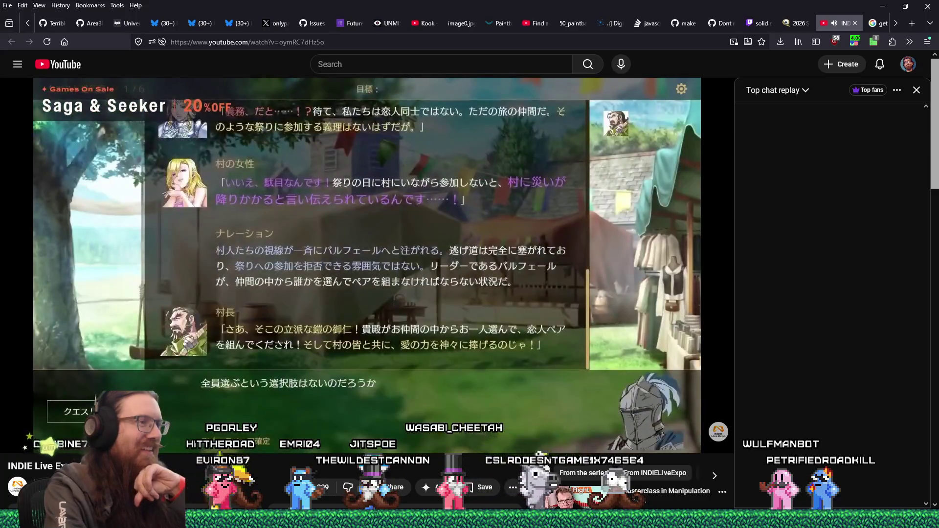
# Step: Skip the replay forward through the sale and demo trailers, from Cooking Simulator to Morbid Metal
pyautogui.press('Right')
pyautogui.press('Right')
pyautogui.press('Right')
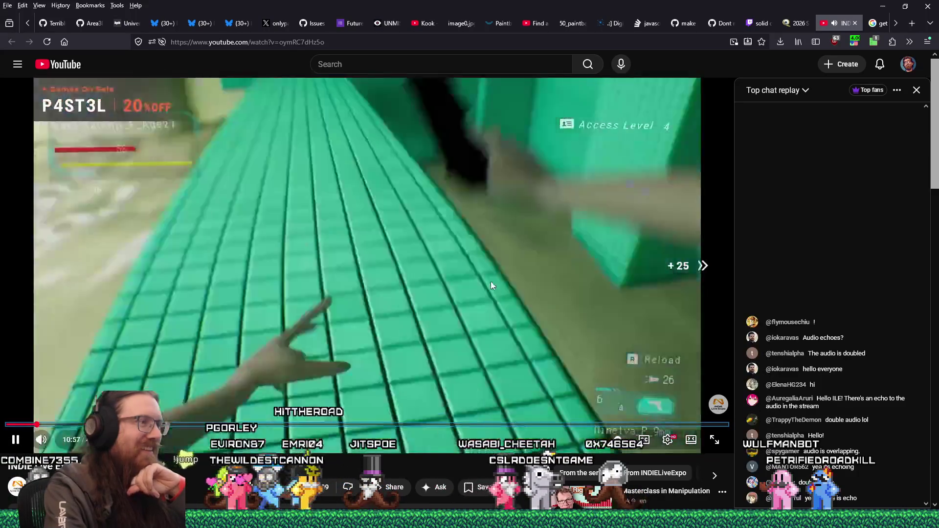
pyautogui.press('Right')
pyautogui.press('Right')
pyautogui.press('Right')
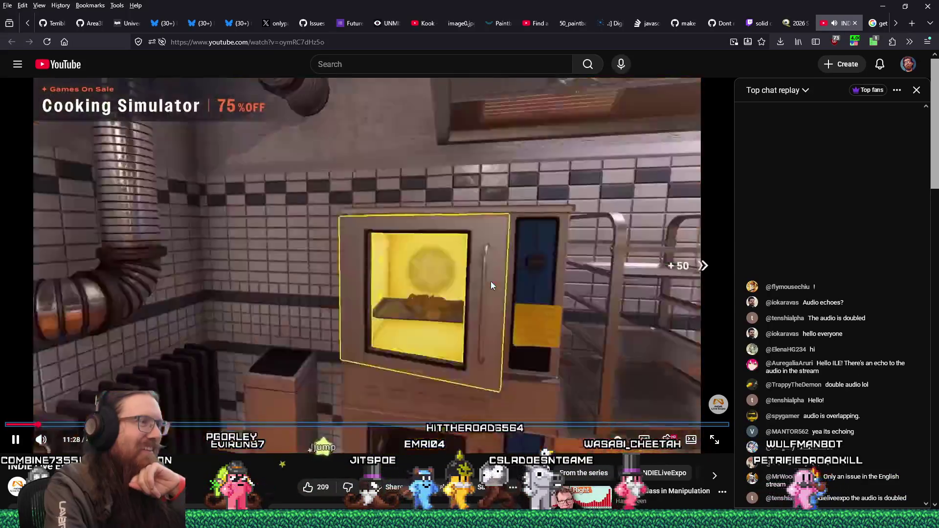
pyautogui.press('Right')
pyautogui.press('Right')
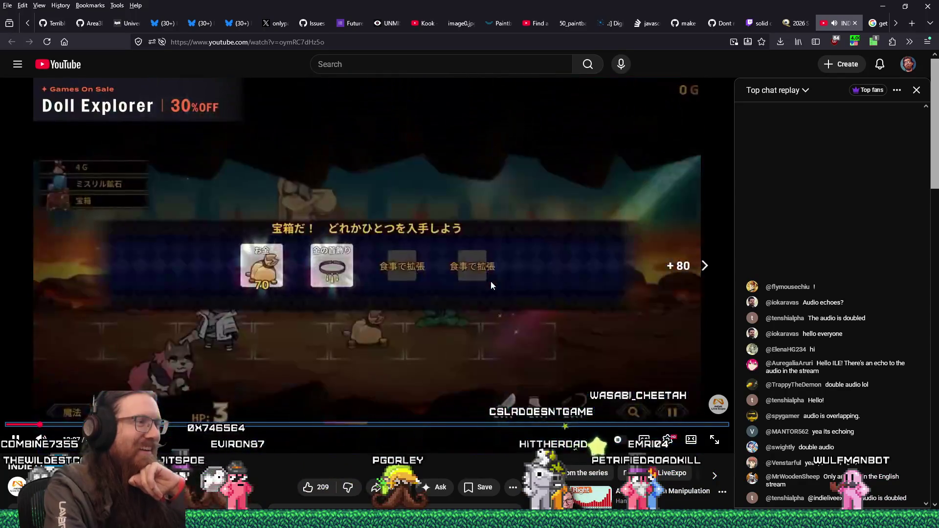
pyautogui.press('Right')
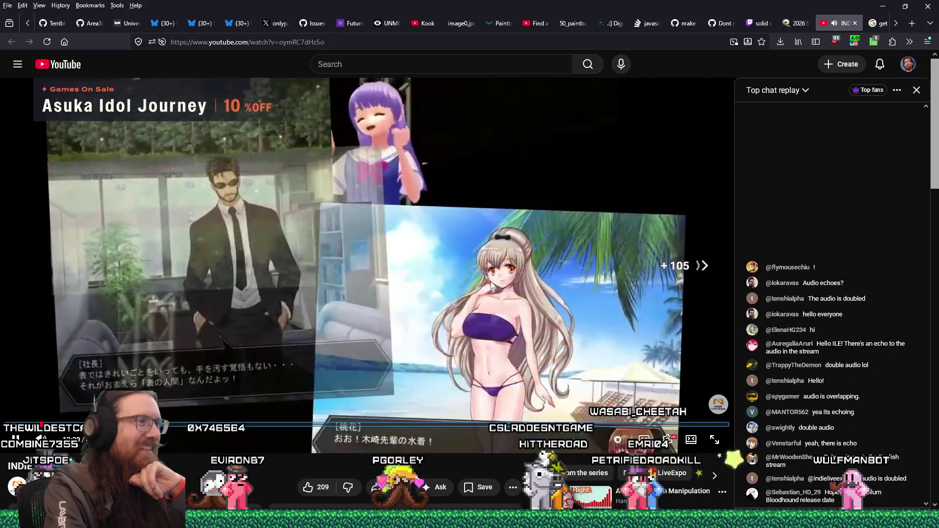
pyautogui.press('Right')
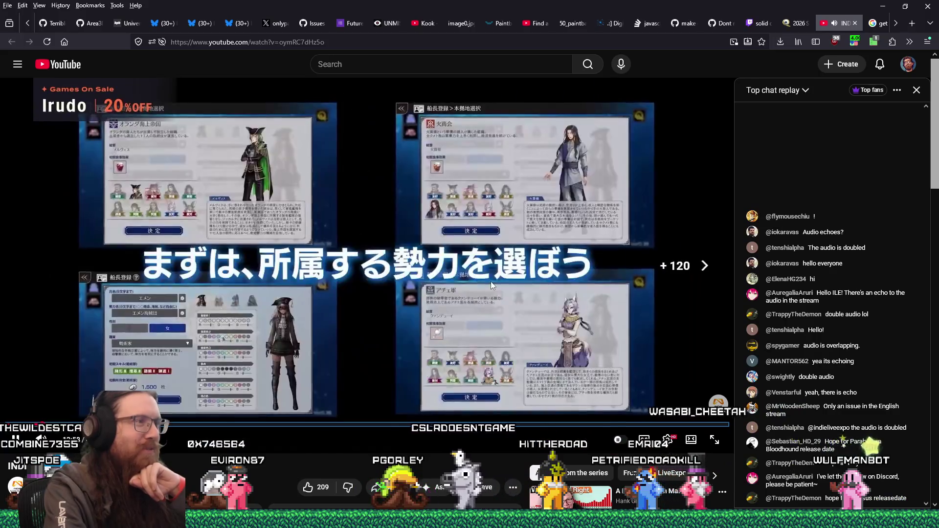
pyautogui.press('Right')
pyautogui.press('Right')
pyautogui.press('Right')
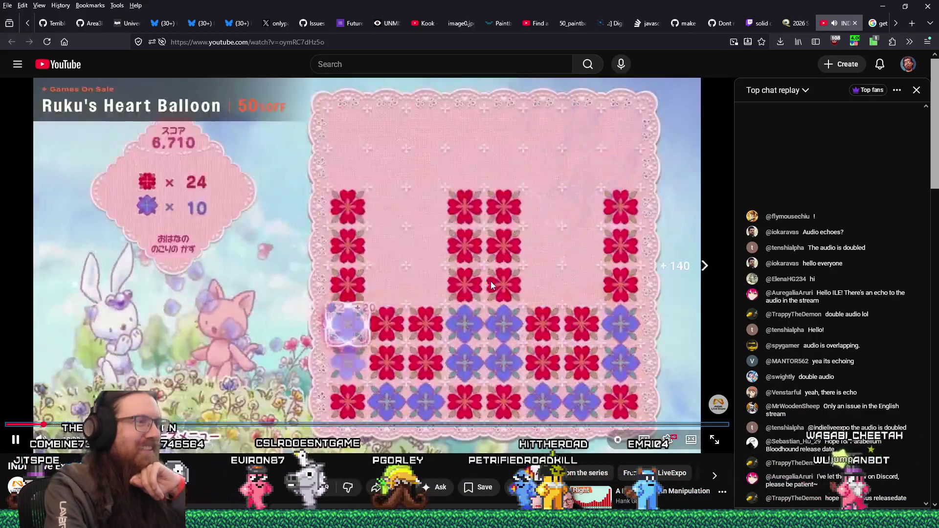
pyautogui.press('Right')
pyautogui.press('Right')
pyautogui.press('Right')
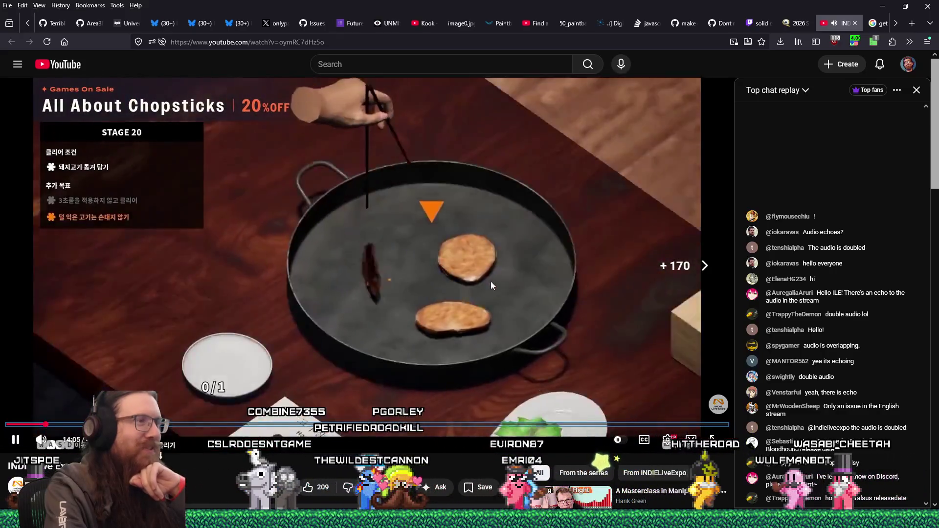
pyautogui.press('Right')
pyautogui.press('Right')
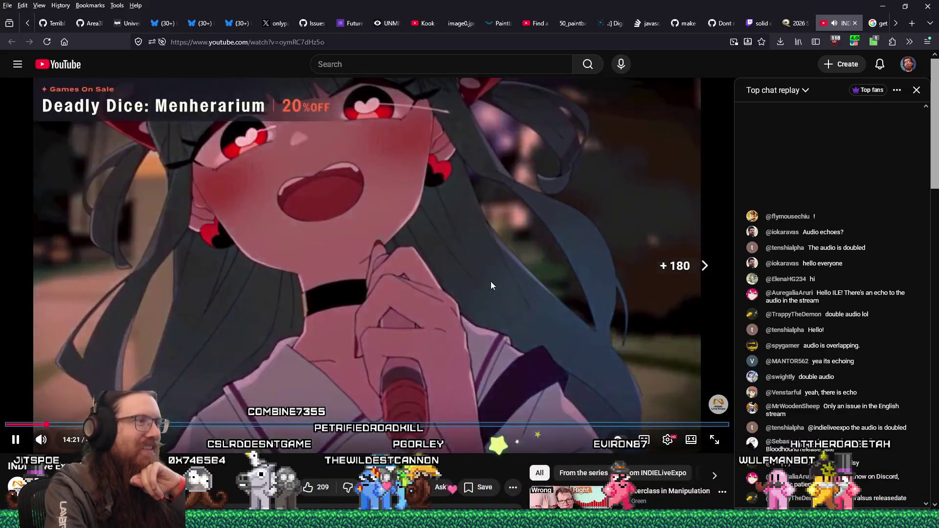
pyautogui.press('Right')
pyautogui.press('Right')
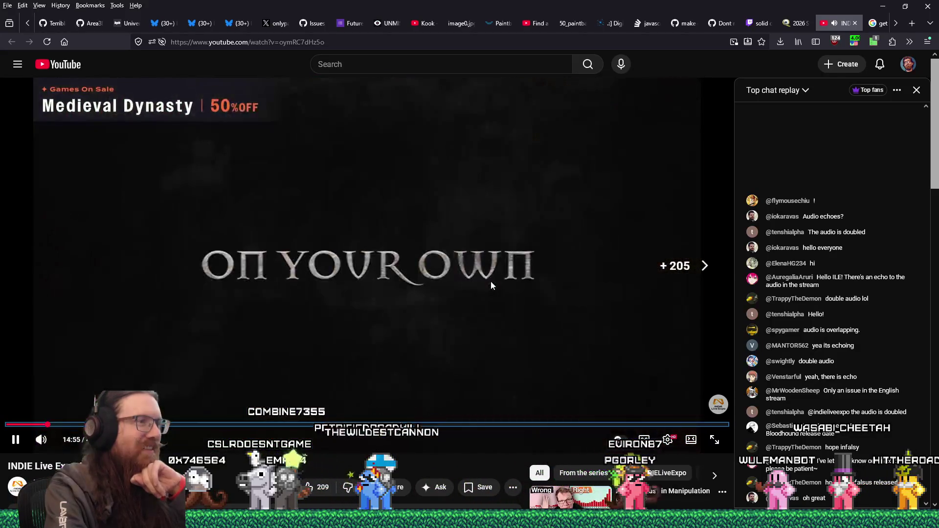
pyautogui.press('Right')
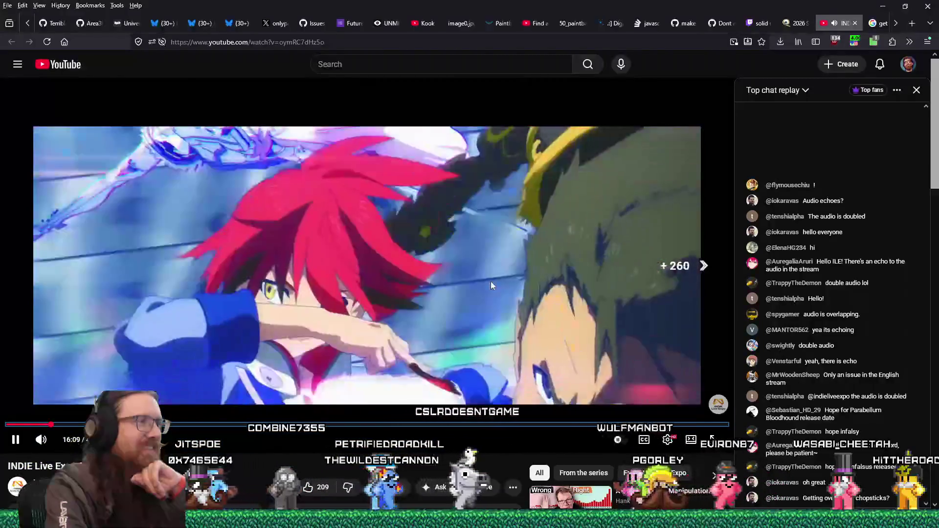
pyautogui.press('Right')
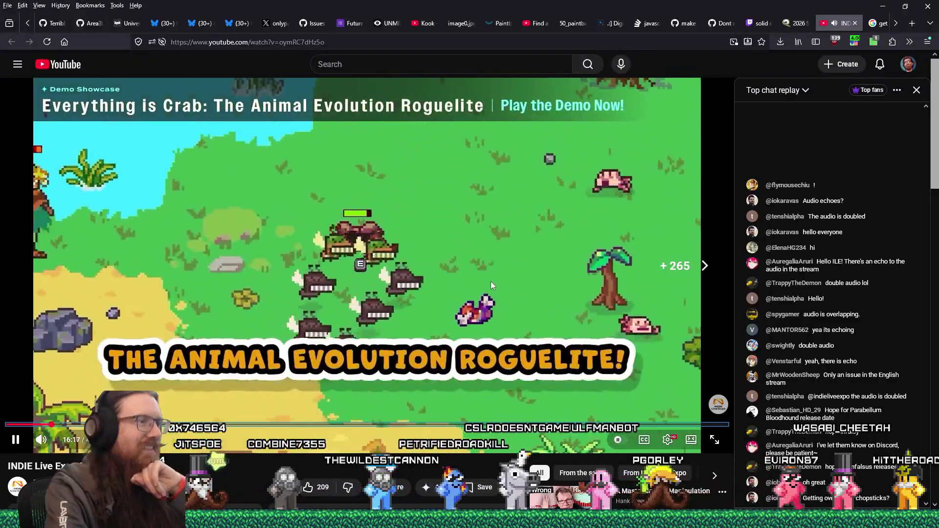
pyautogui.press('Right')
pyautogui.press('Right')
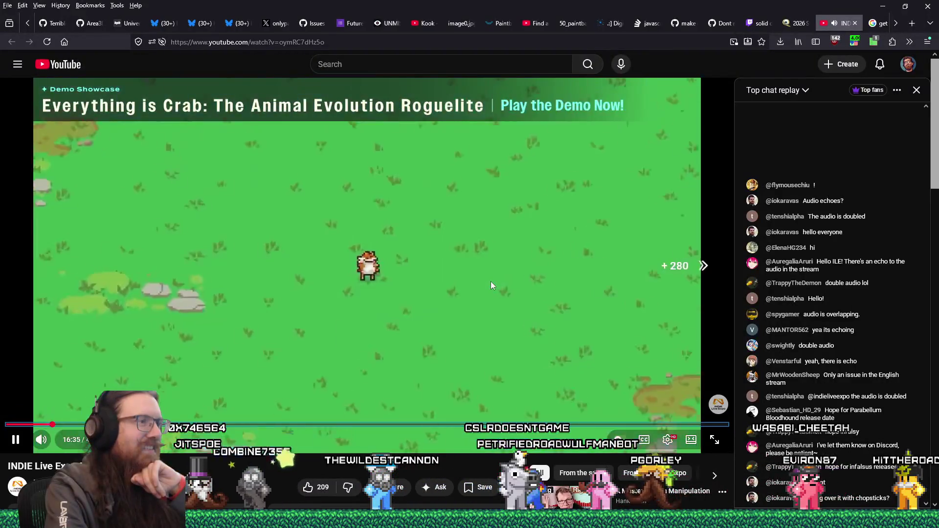
pyautogui.press('Right')
pyautogui.press('Right')
pyautogui.press('Right')
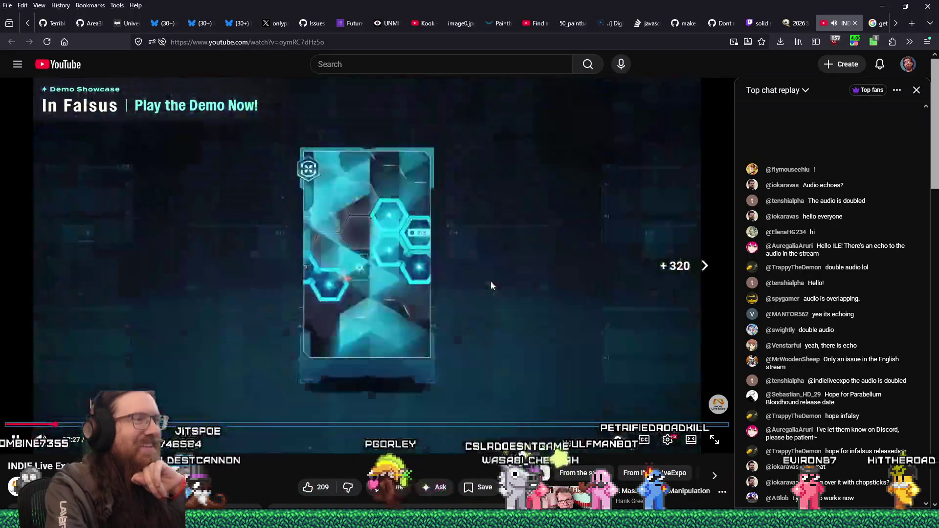
pyautogui.press('Right')
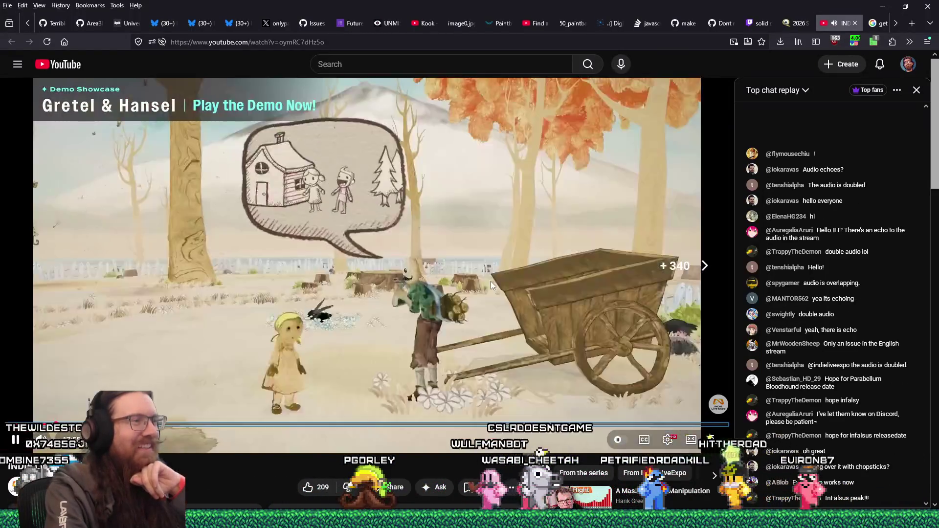
pyautogui.press('Right')
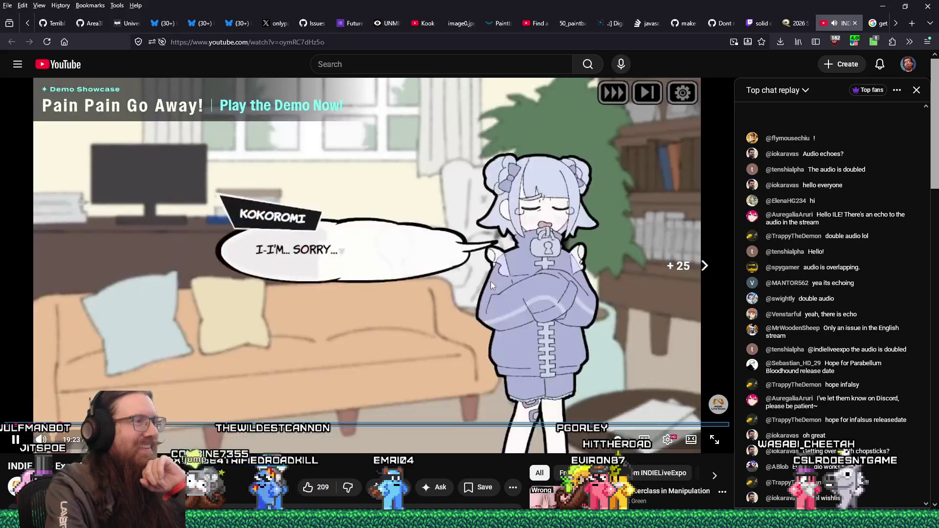
pyautogui.press('Right')
pyautogui.press('Right')
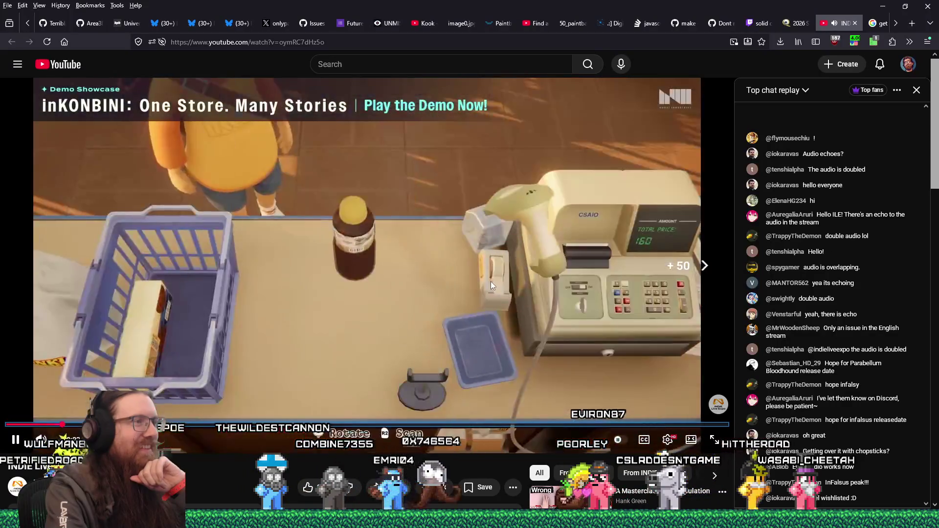
pyautogui.press('Right')
pyautogui.press('Right')
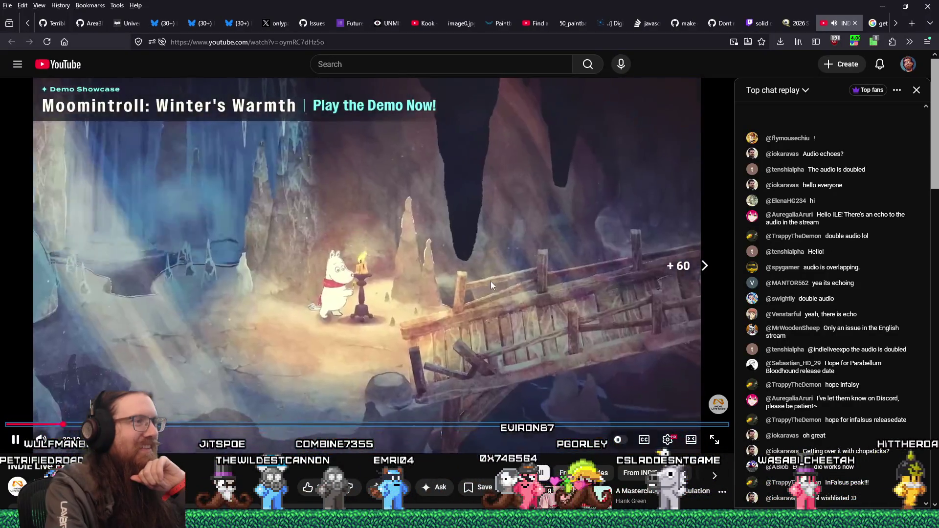
pyautogui.press('Right')
pyautogui.press('Right')
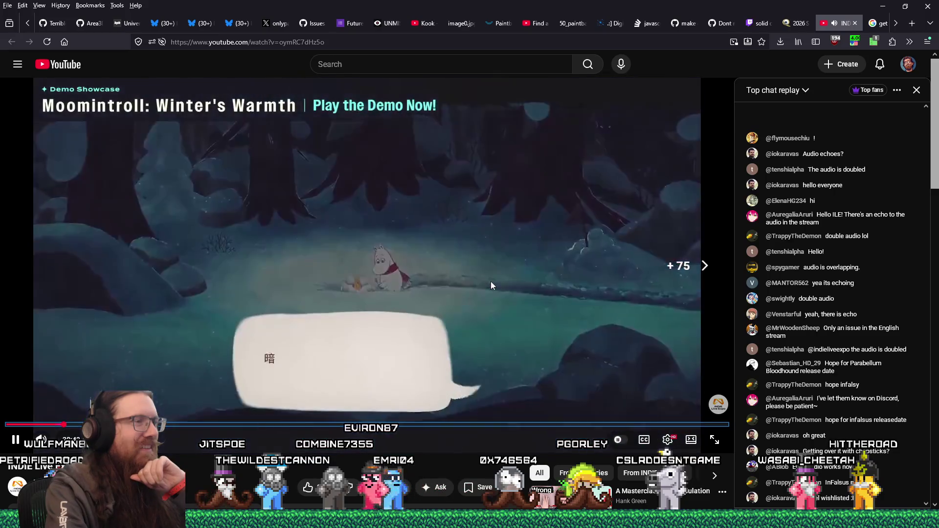
pyautogui.press('Right')
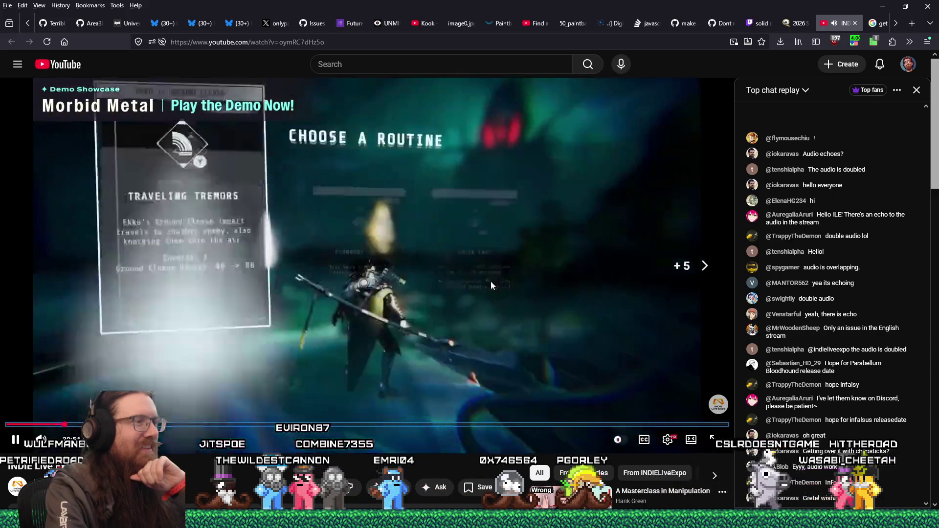
pyautogui.press('Right')
pyautogui.press('Right')
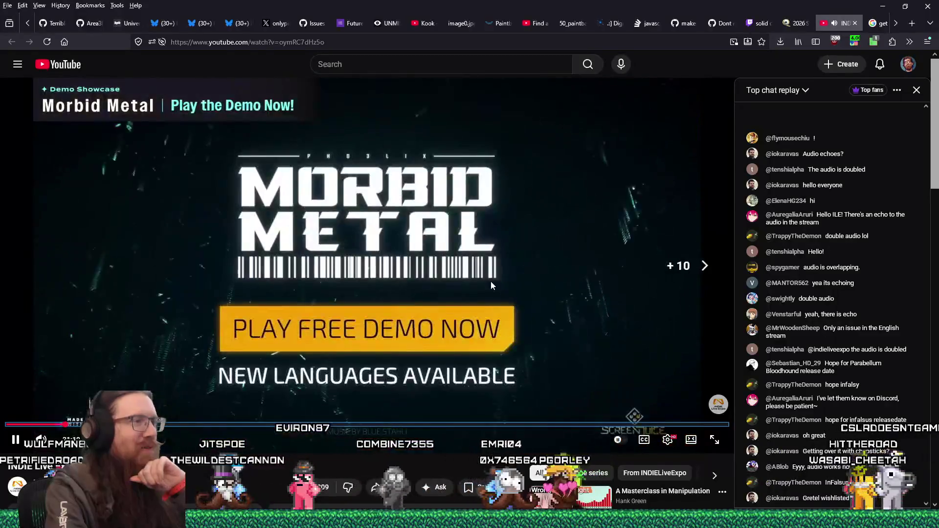
pyautogui.press('Right')
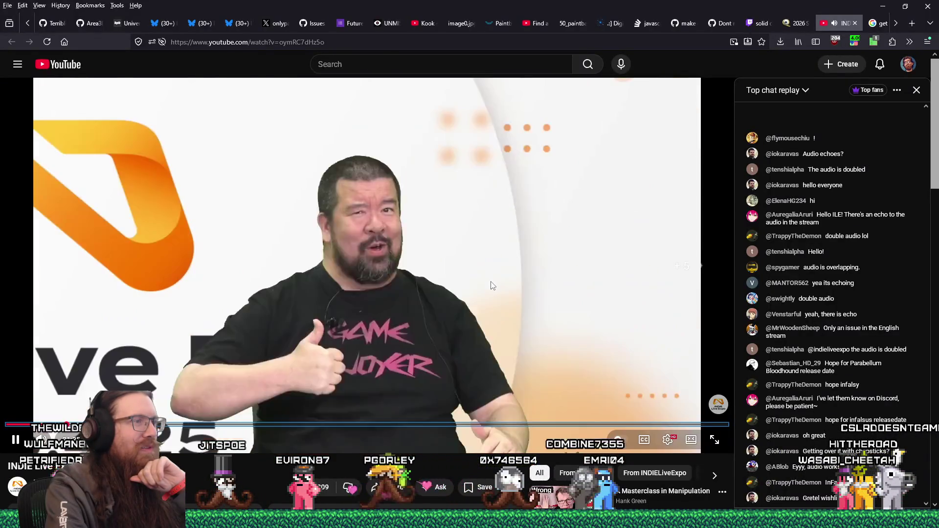
# Step: Keep seeking through the hosts' talk and opening graphics up to the INDIE Waves segment
pyautogui.press('Right')
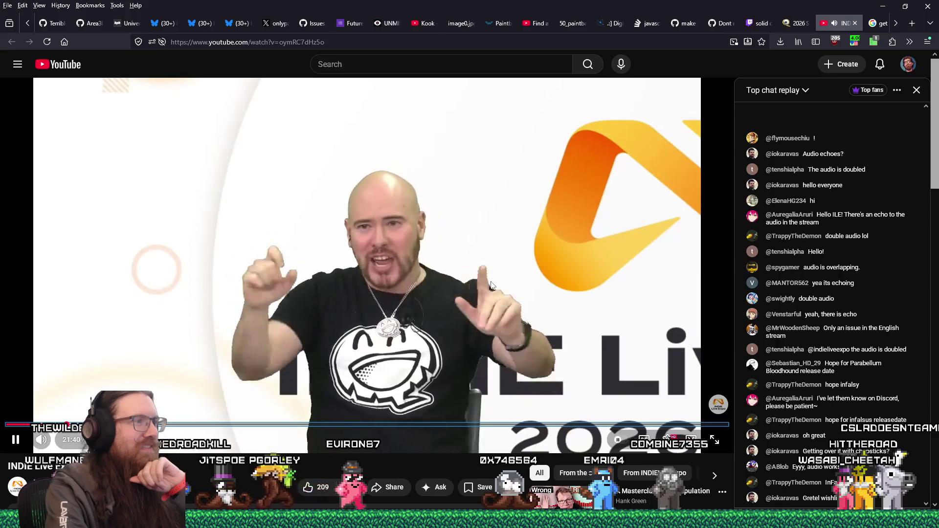
pyautogui.press('Right')
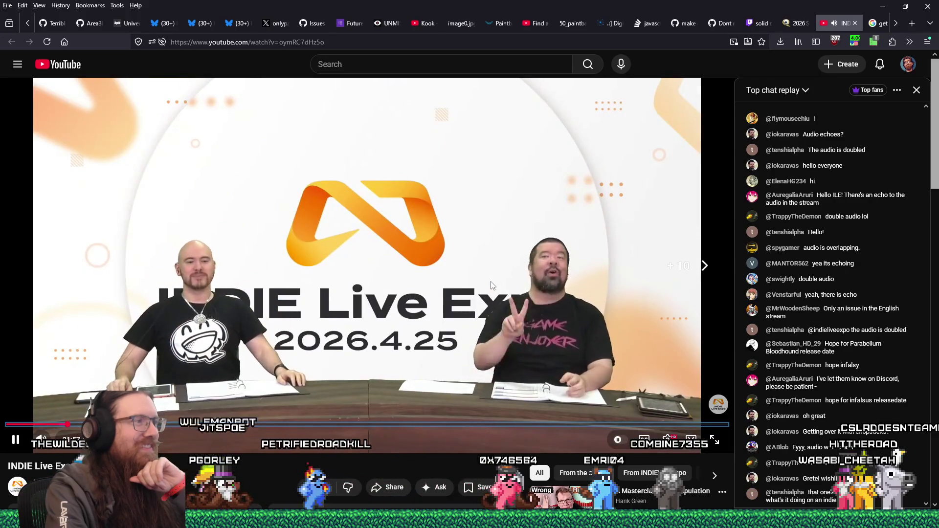
pyautogui.press('Right')
pyautogui.press('Right')
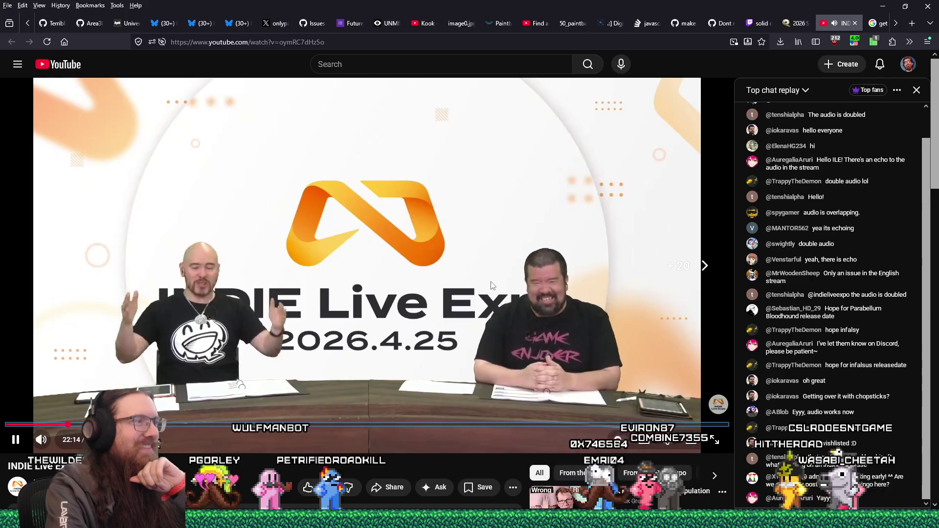
pyautogui.press('Right')
pyautogui.press('Right')
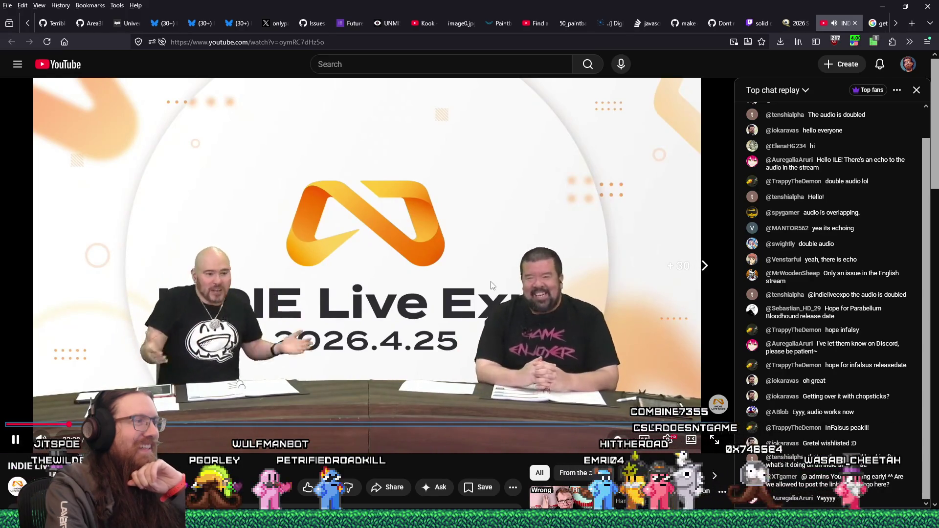
pyautogui.press('Right')
pyautogui.press('Right')
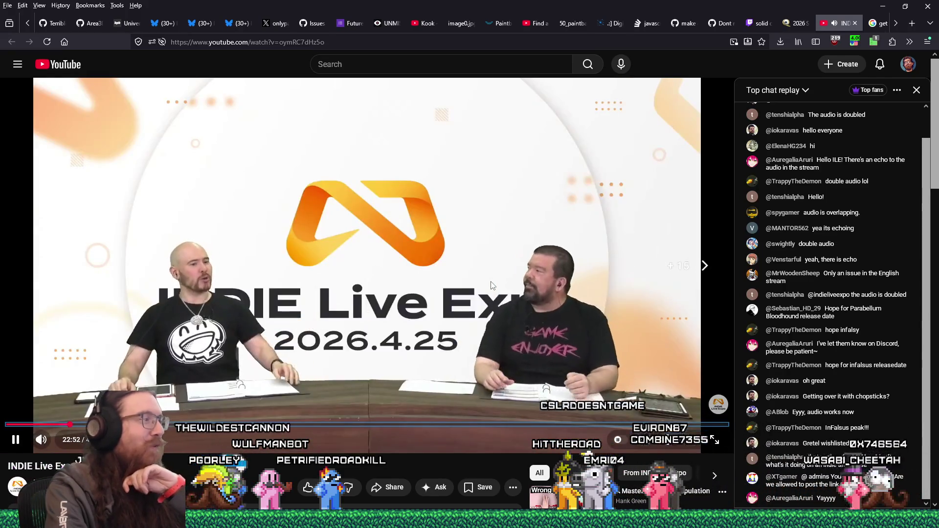
pyautogui.press('Right')
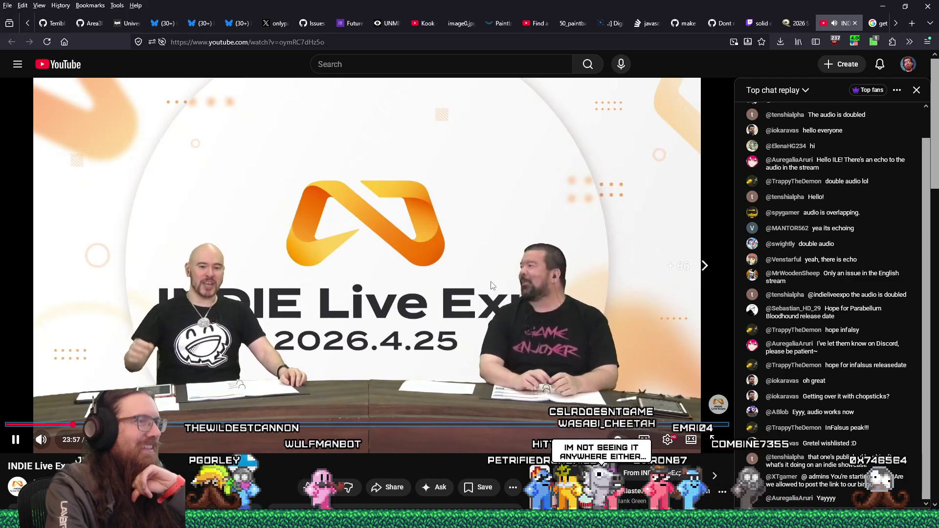
pyautogui.press('Right')
pyautogui.press('Right')
pyautogui.press('Right')
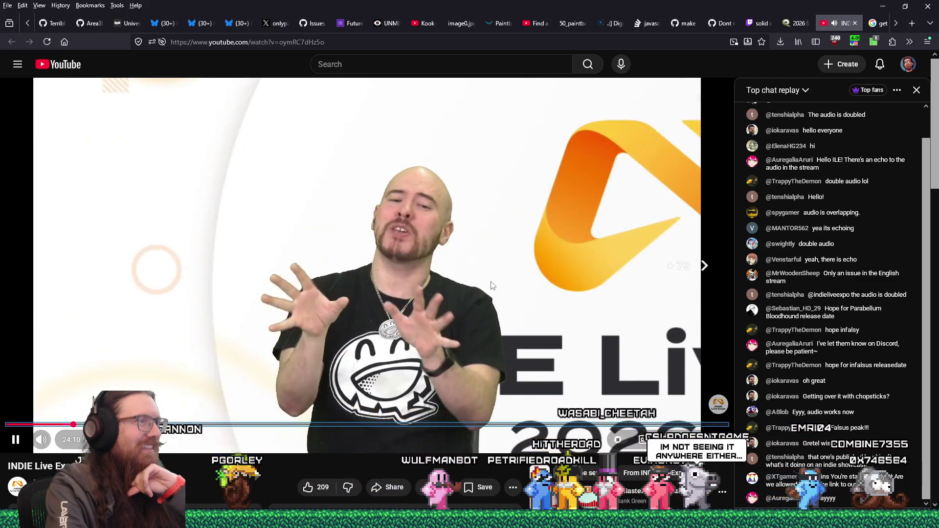
pyautogui.press('Right')
pyautogui.press('Right')
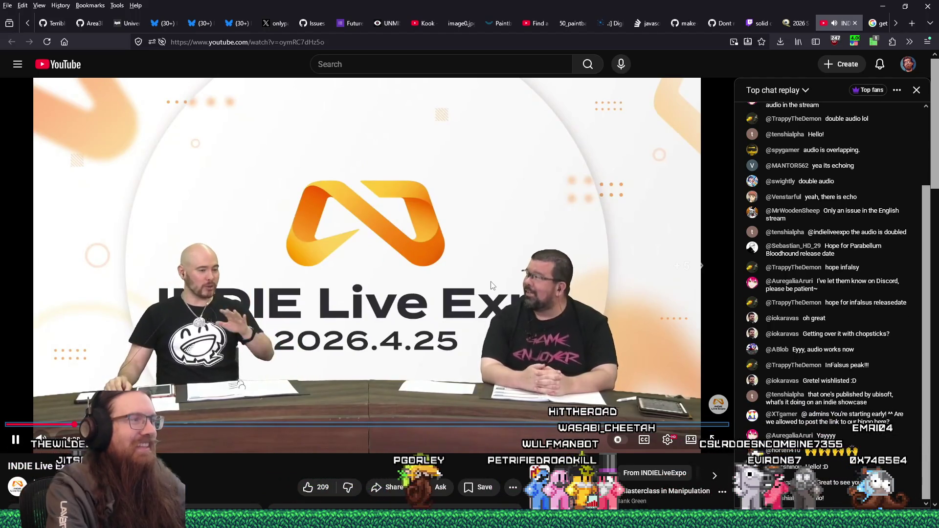
pyautogui.press('Right')
pyautogui.press('Right')
pyautogui.press('Right')
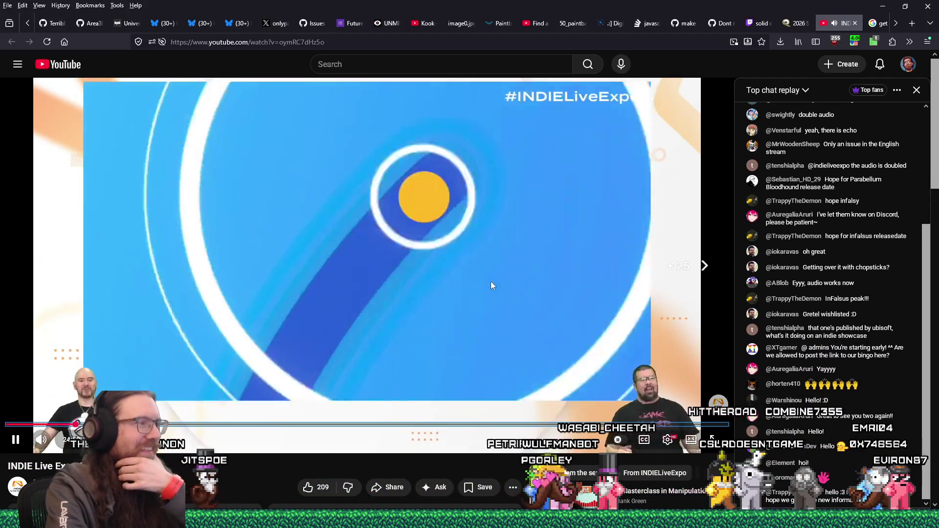
pyautogui.press('Right')
pyautogui.press('Right')
pyautogui.press('Right')
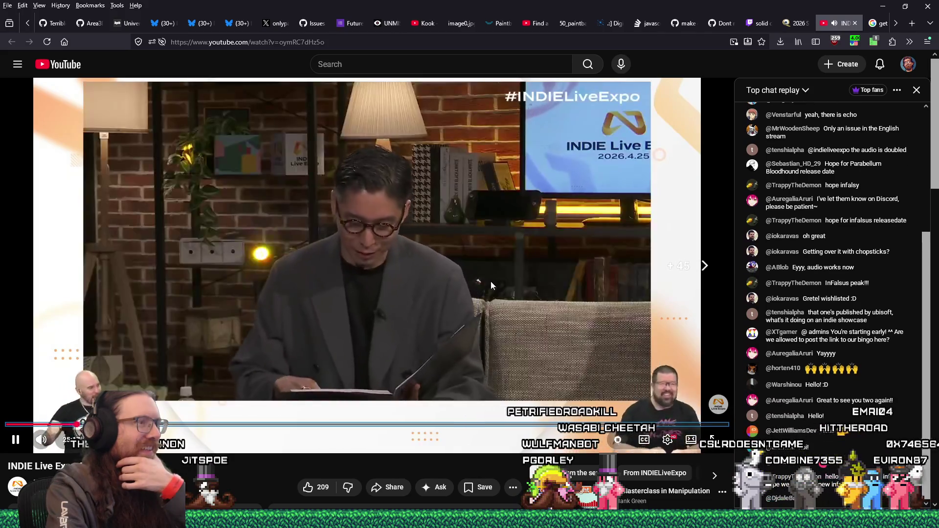
pyautogui.press('Right')
pyautogui.press('Right')
pyautogui.press('Right')
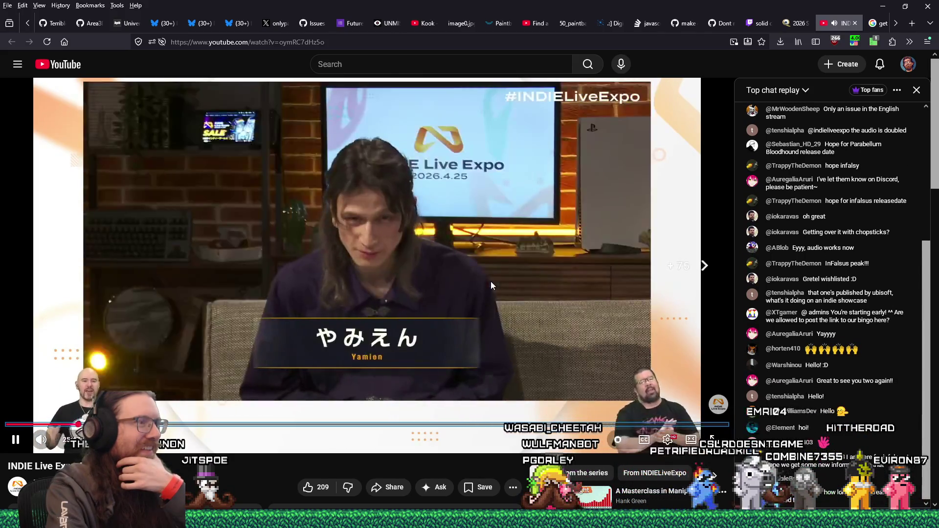
pyautogui.press('Right')
pyautogui.press('Right')
pyautogui.press('Right')
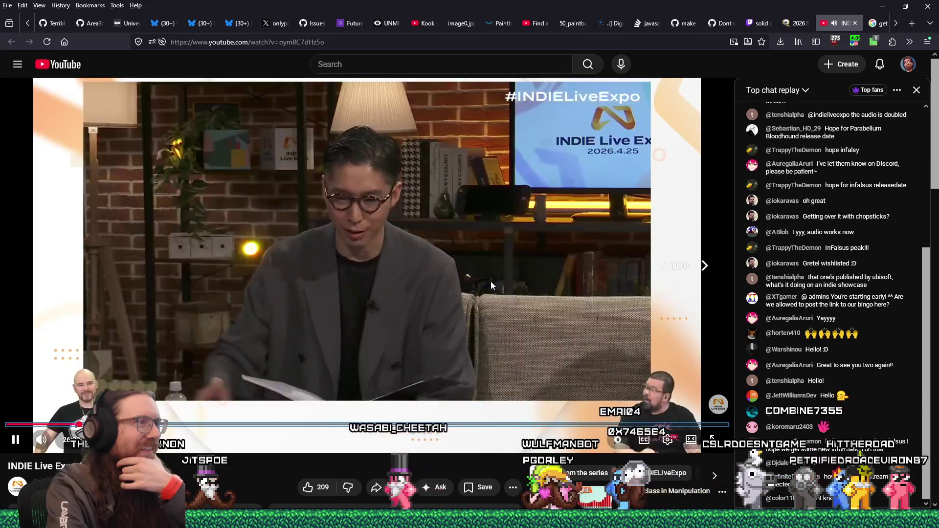
pyautogui.press('Right')
pyautogui.press('Right')
pyautogui.press('Right')
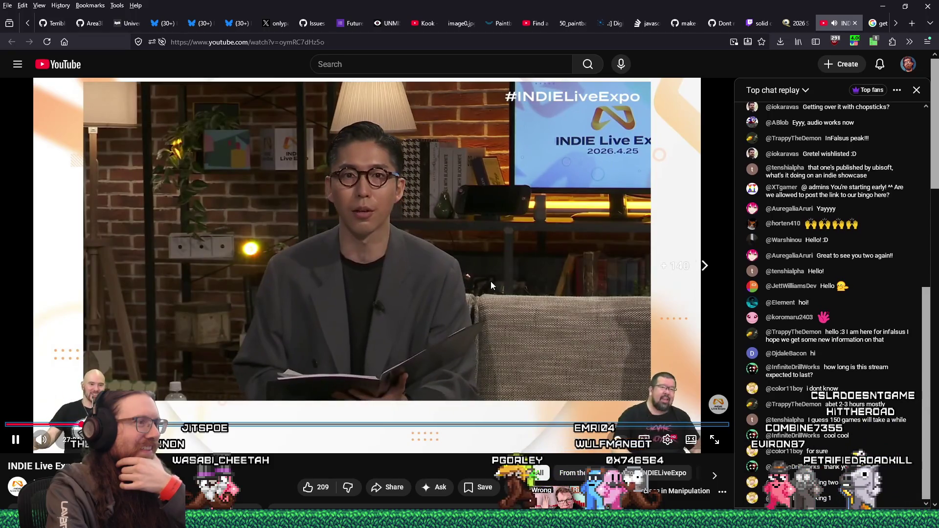
pyautogui.press('Right')
pyautogui.press('Right')
pyautogui.press('Right')
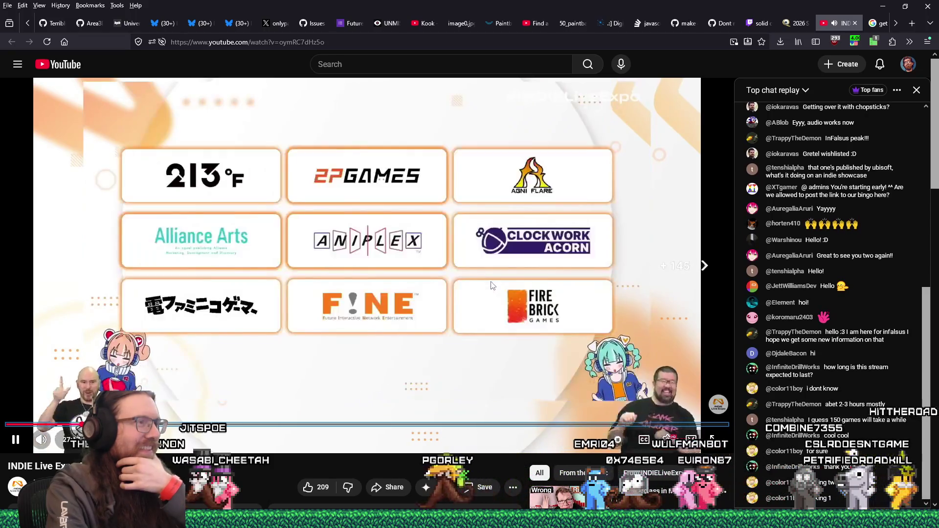
pyautogui.press('Right')
pyautogui.press('Right')
pyautogui.press('Right')
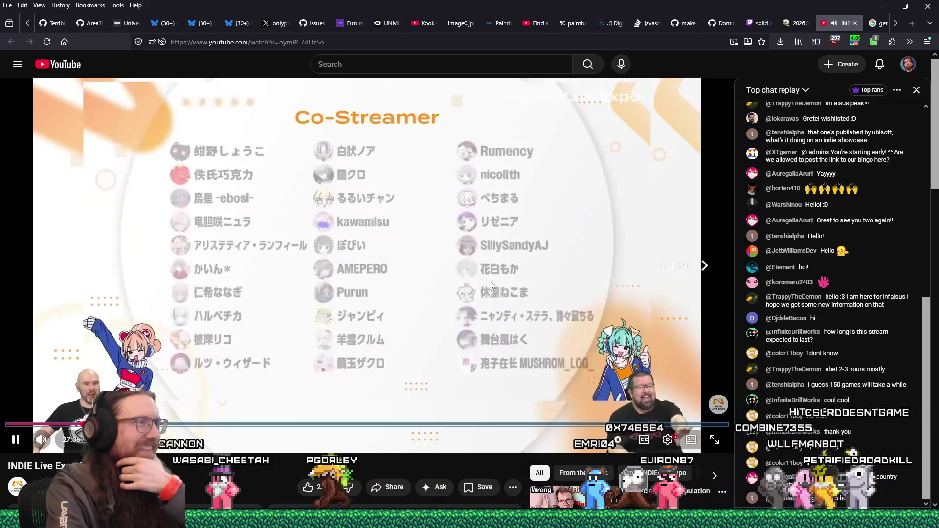
pyautogui.press('Right')
pyautogui.press('Right')
pyautogui.press('Right')
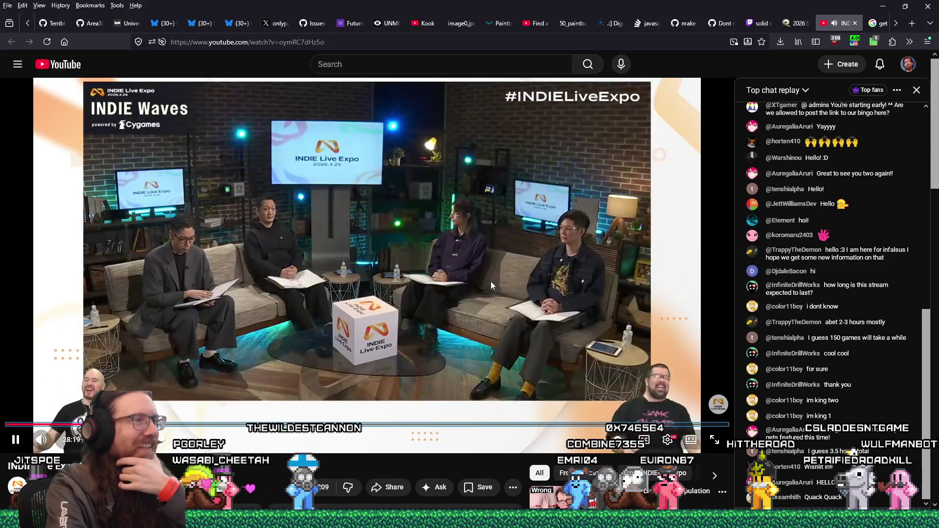
# Step: Skip through the INDIE Waves trailers, from Jotunnslayer past Tower o-ven, to the studio segment
pyautogui.press('Right')
pyautogui.press('Right')
pyautogui.press('Right')
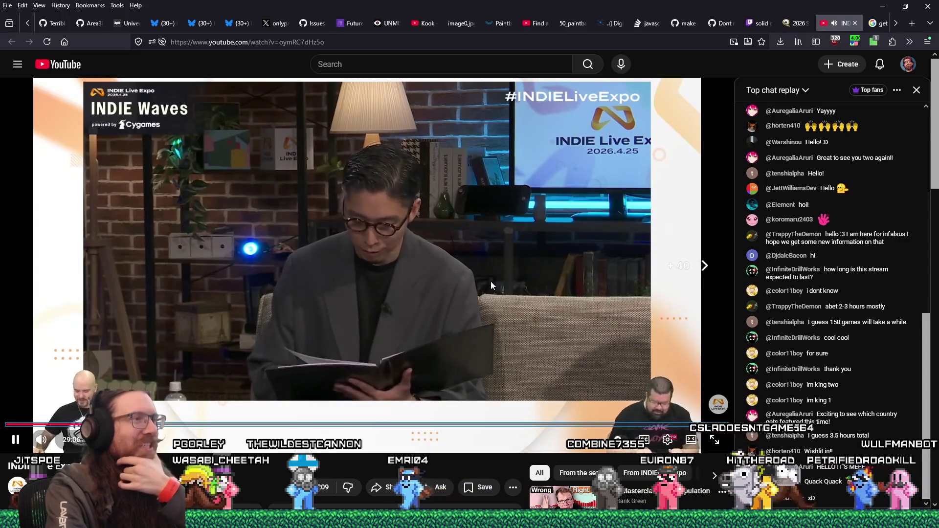
pyautogui.press('Right')
pyautogui.press('Right')
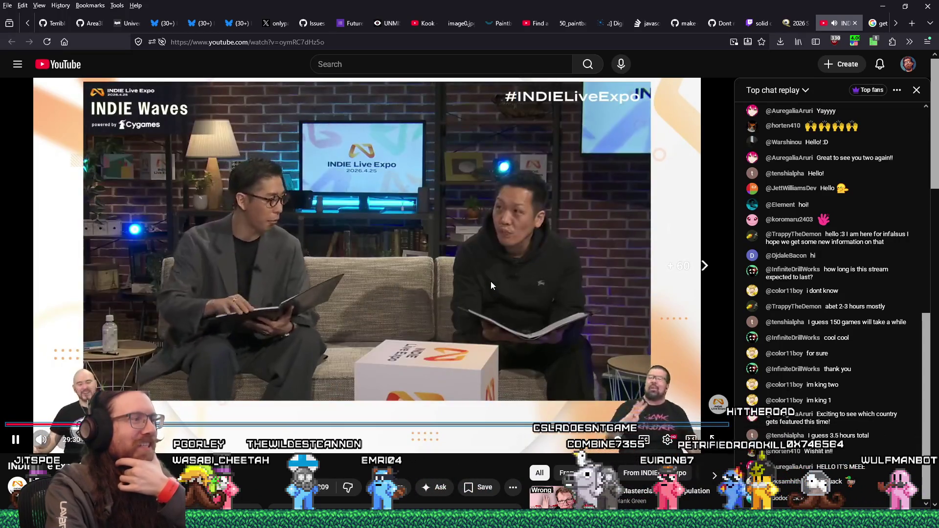
pyautogui.press('Right')
pyautogui.press('Right')
pyautogui.press('Right')
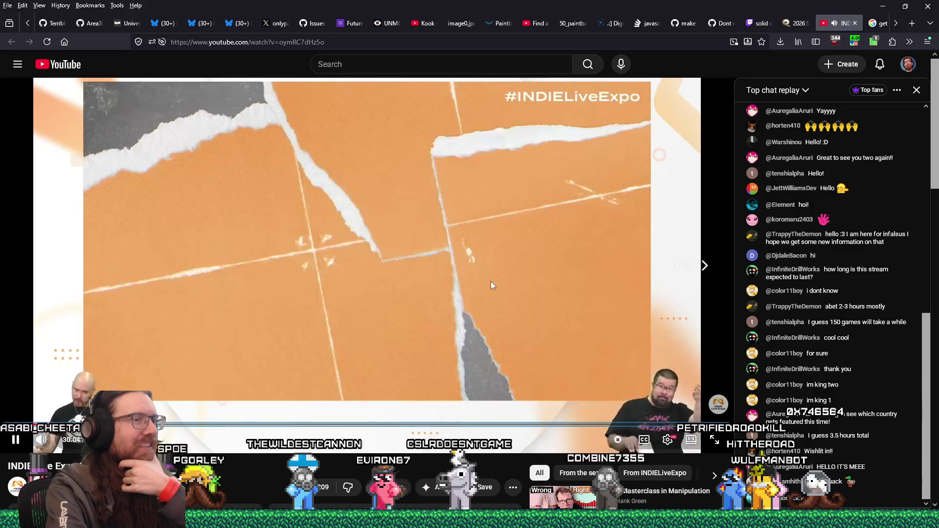
pyautogui.press('Right')
pyautogui.press('Right')
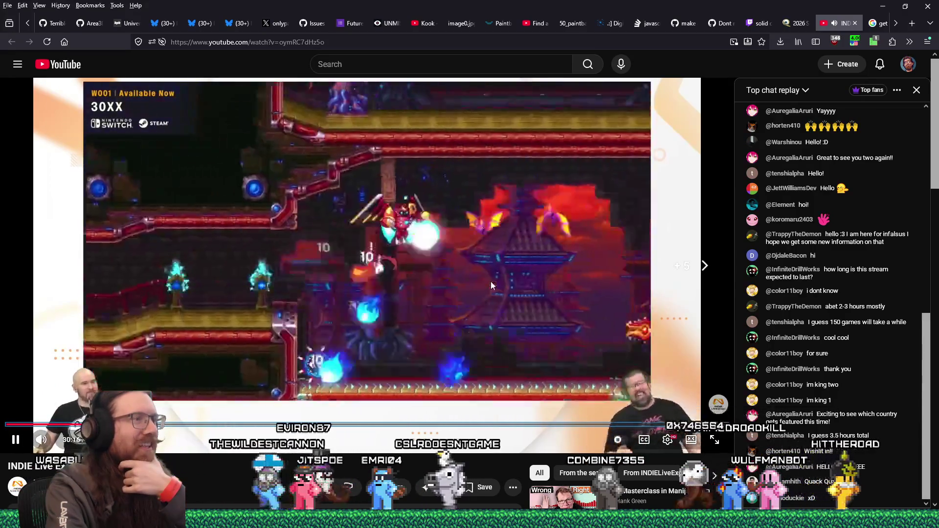
pyautogui.press('Right')
pyautogui.press('Right')
pyautogui.press('Right')
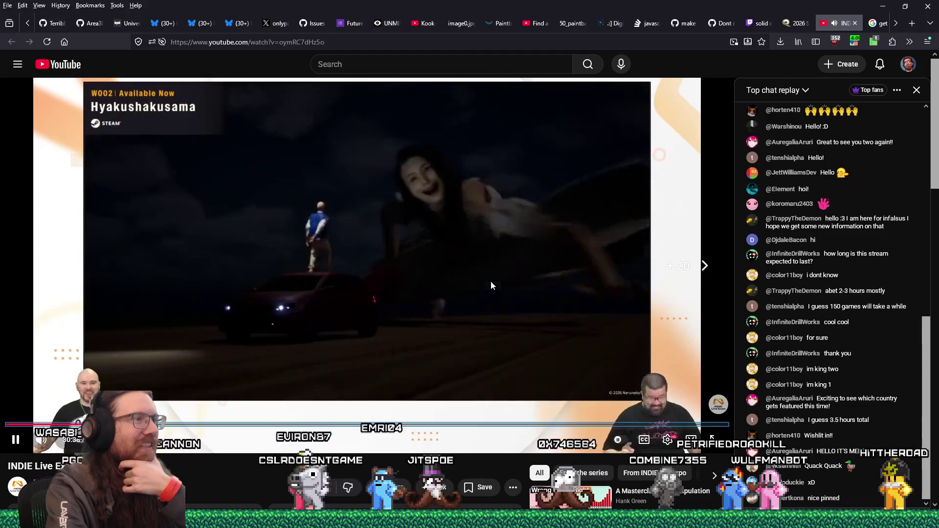
pyautogui.press('Right')
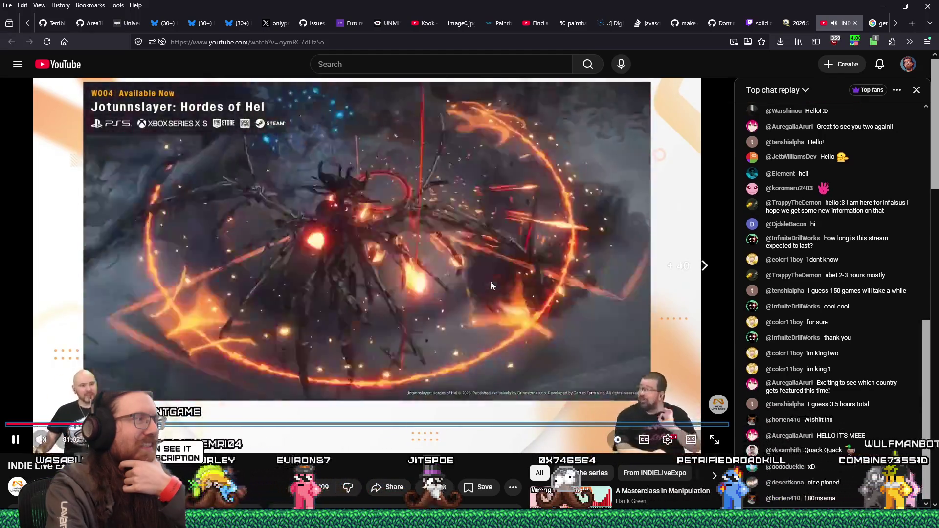
pyautogui.press('Right')
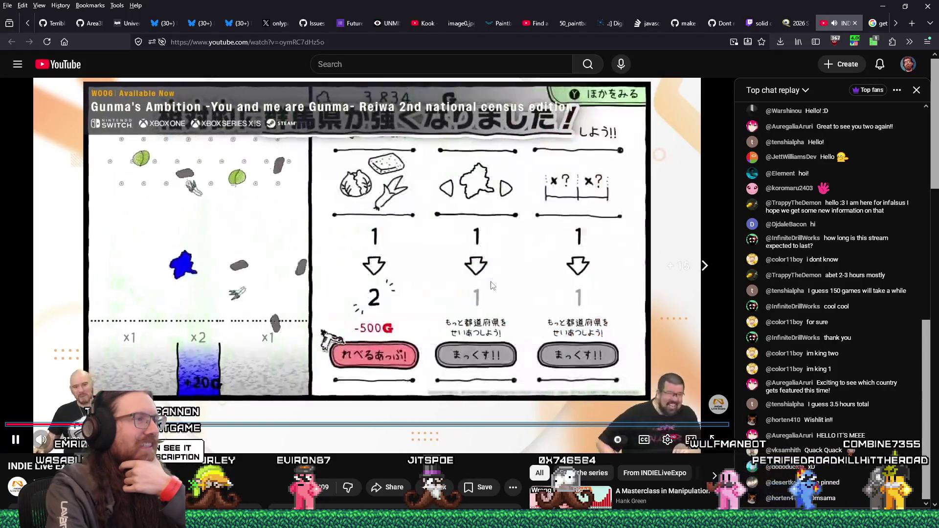
pyautogui.press('Right')
pyautogui.press('Right')
pyautogui.press('Right')
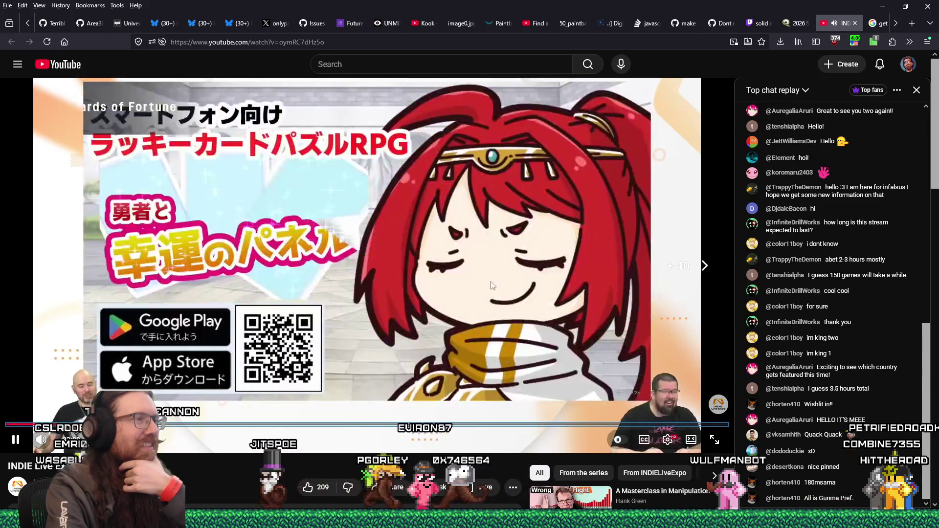
pyautogui.press('Right')
pyautogui.press('Right')
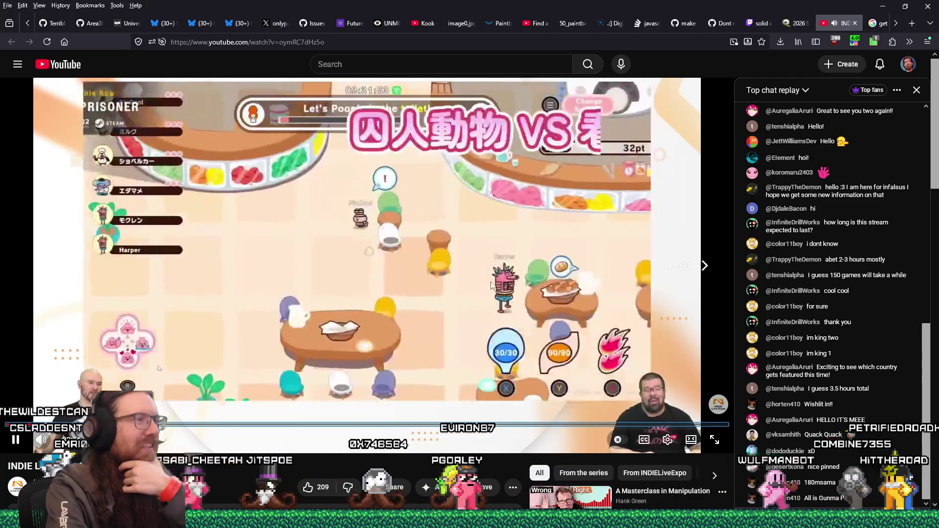
pyautogui.press('Right')
pyautogui.press('Right')
pyautogui.press('Right')
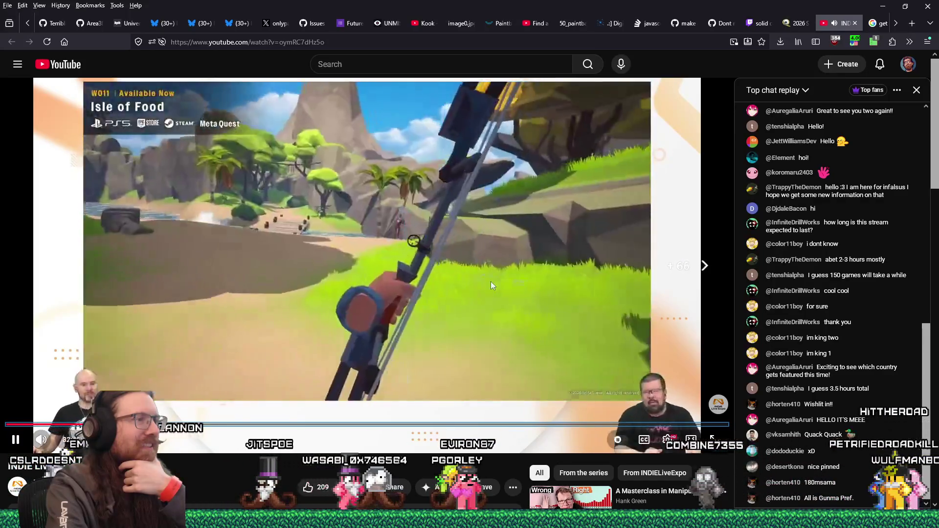
pyautogui.press('Right')
pyautogui.press('Right')
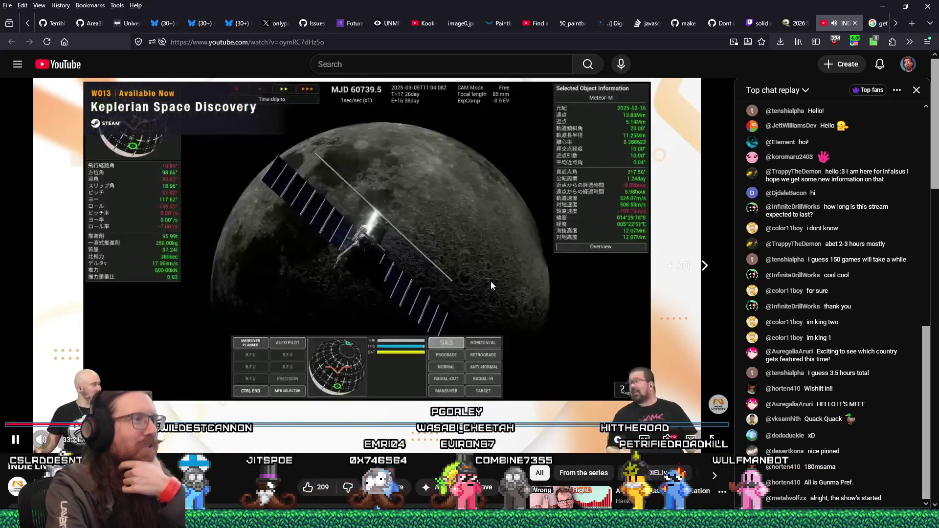
pyautogui.press('Right')
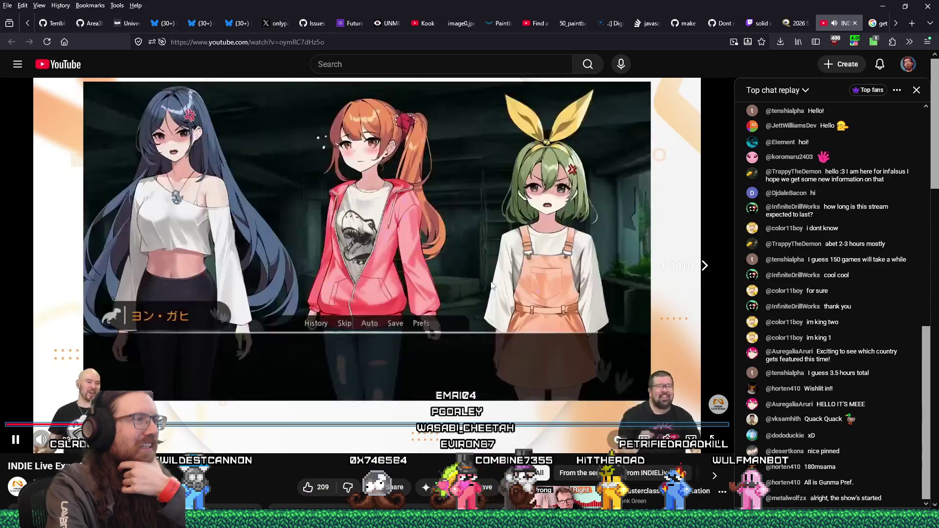
pyautogui.press('Right')
pyautogui.press('Right')
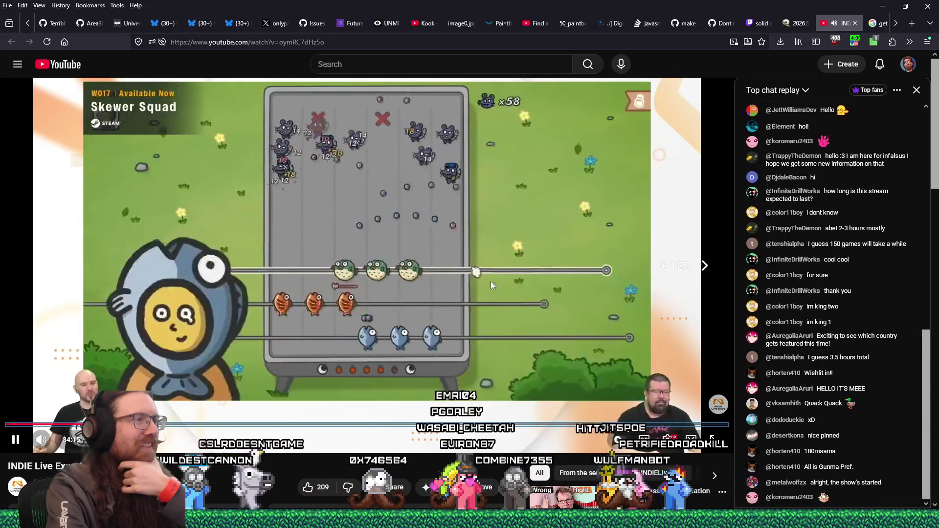
pyautogui.press('Right')
pyautogui.press('Right')
pyautogui.press('Right')
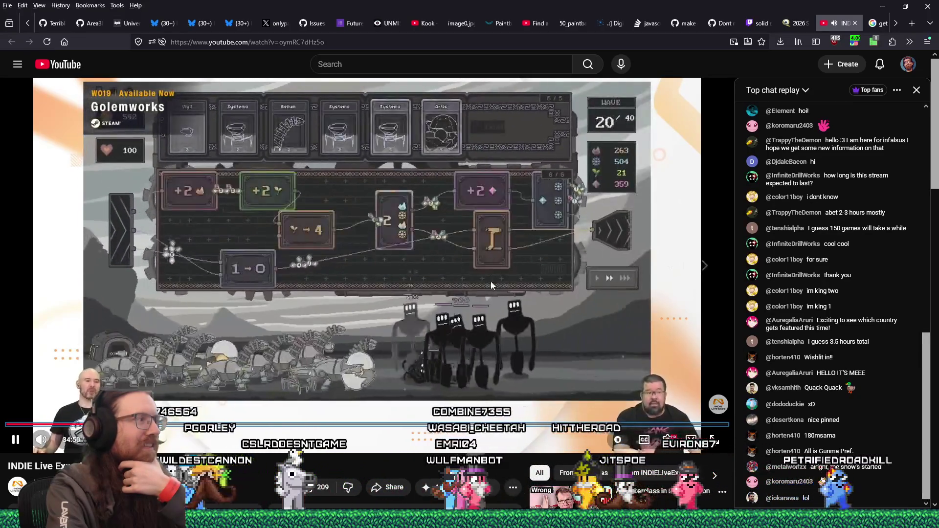
pyautogui.press('Right')
pyautogui.press('Right')
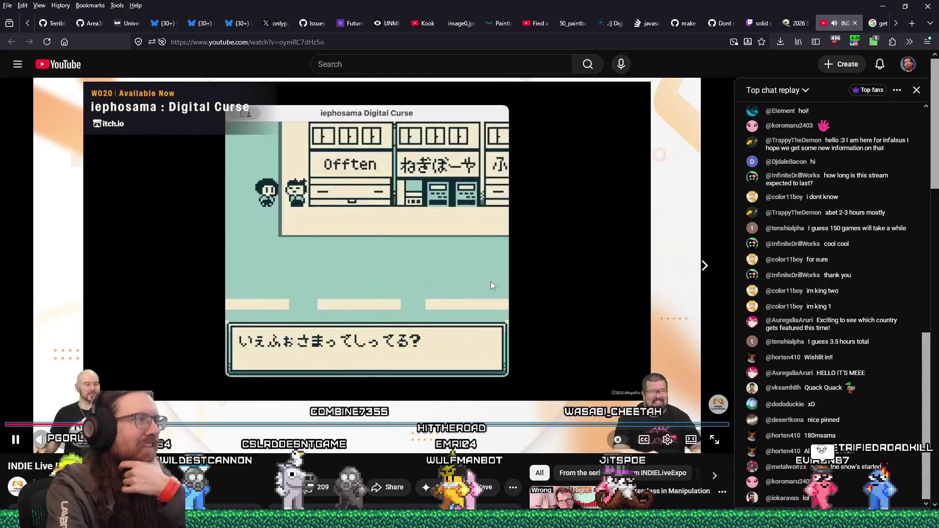
pyautogui.press('Right')
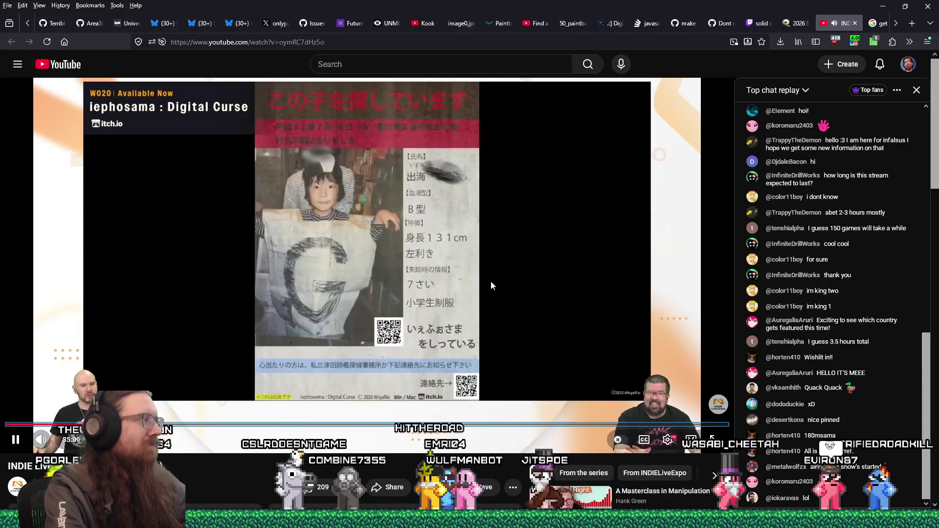
pyautogui.press('l')
pyautogui.press('l')
pyautogui.press('l')
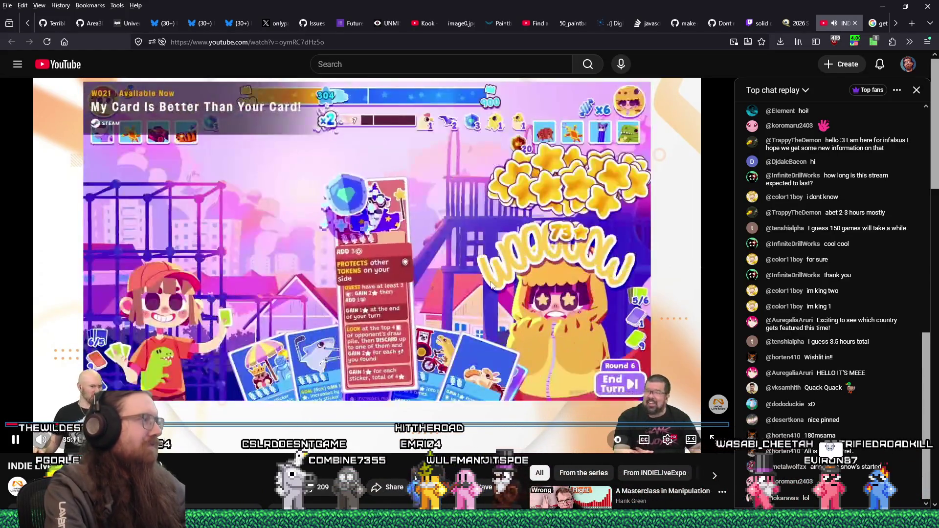
pyautogui.press('Right')
pyautogui.press('Right')
pyautogui.press('Right')
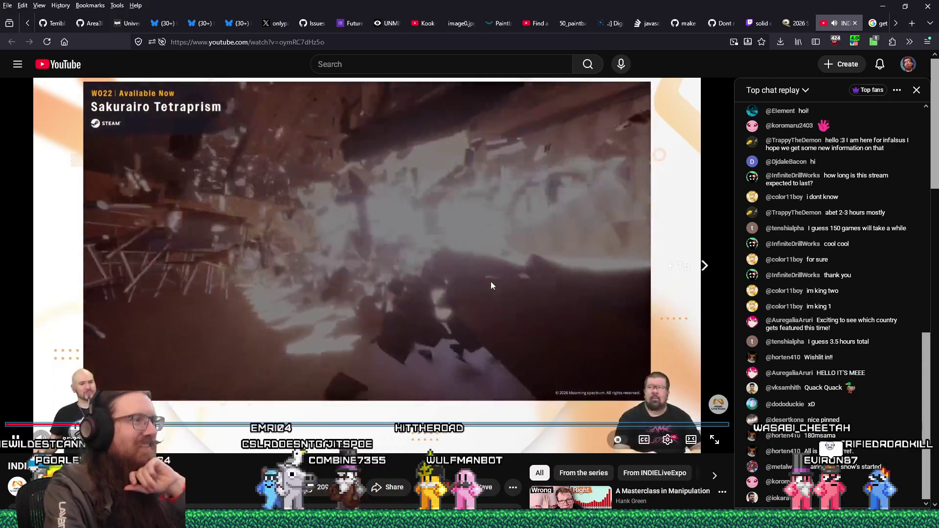
pyautogui.press('Right')
pyautogui.press('Right')
pyautogui.press('Right')
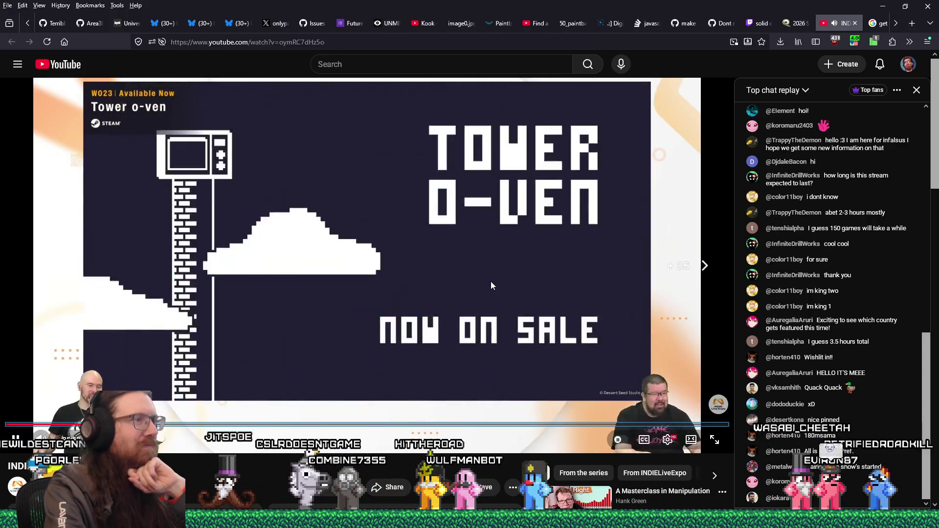
pyautogui.press('Right')
pyautogui.press('Right')
pyautogui.press('Right')
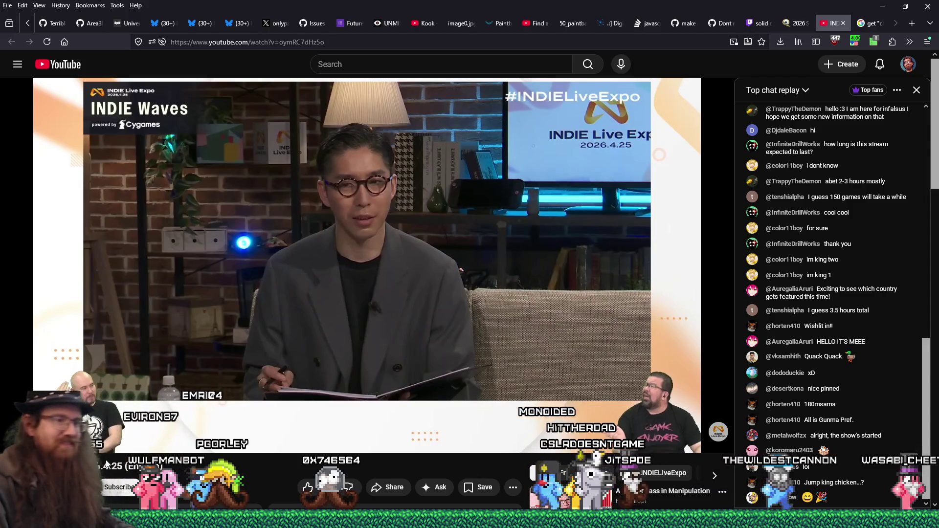
# Step: Pause the replay on the INDIE Waves studio shot of the host holding an open notebook
pyautogui.moveTo(436, 453)
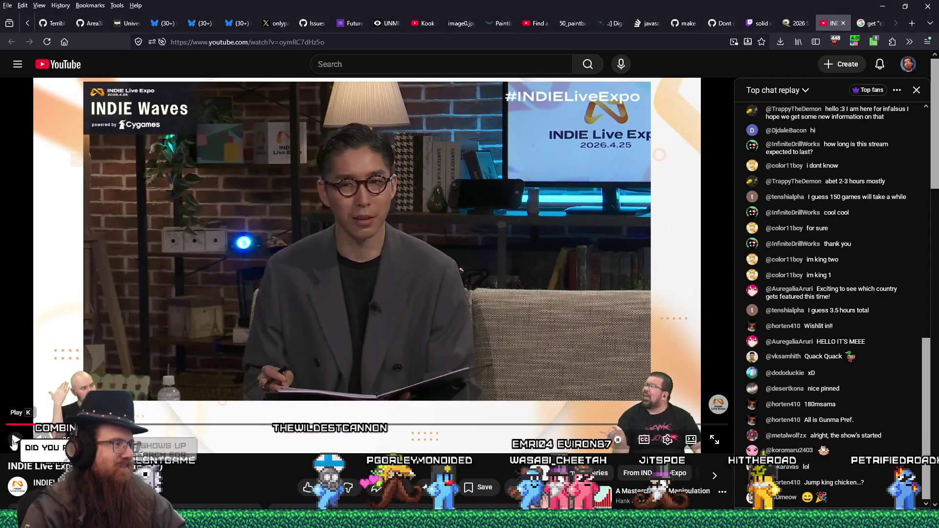
# Step: Resume the replay and skip past the Silent Castle, Dungeon Antiqua and Rollick N' Roll trailers
pyautogui.click(13, 443)
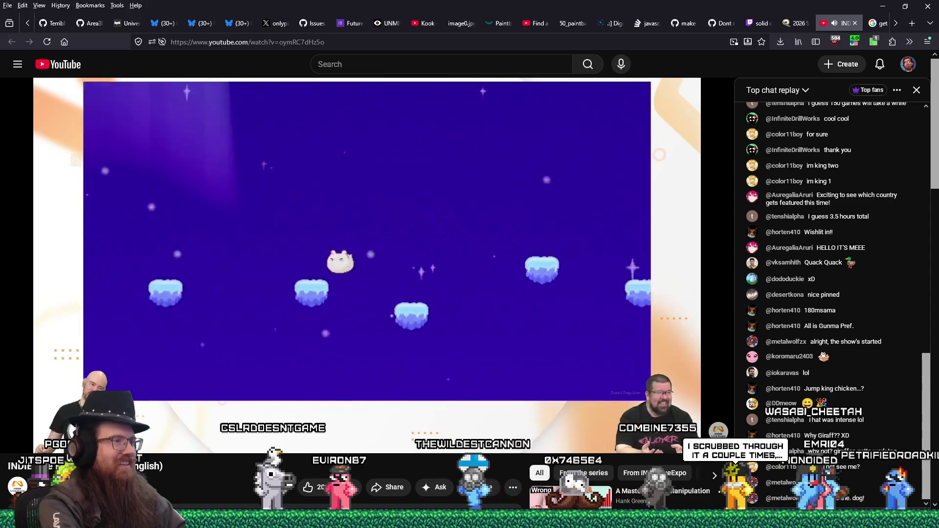
pyautogui.press('l')
pyautogui.press('l')
pyautogui.press('l')
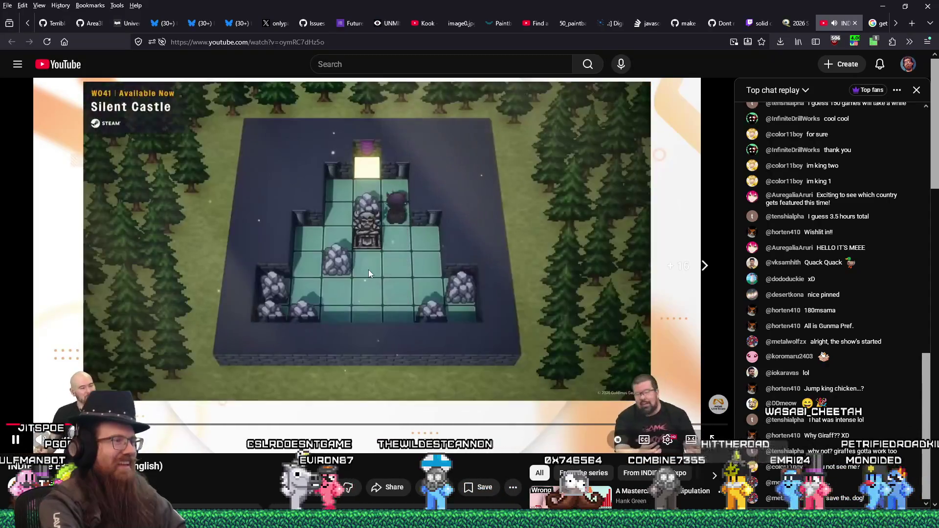
pyautogui.press('l')
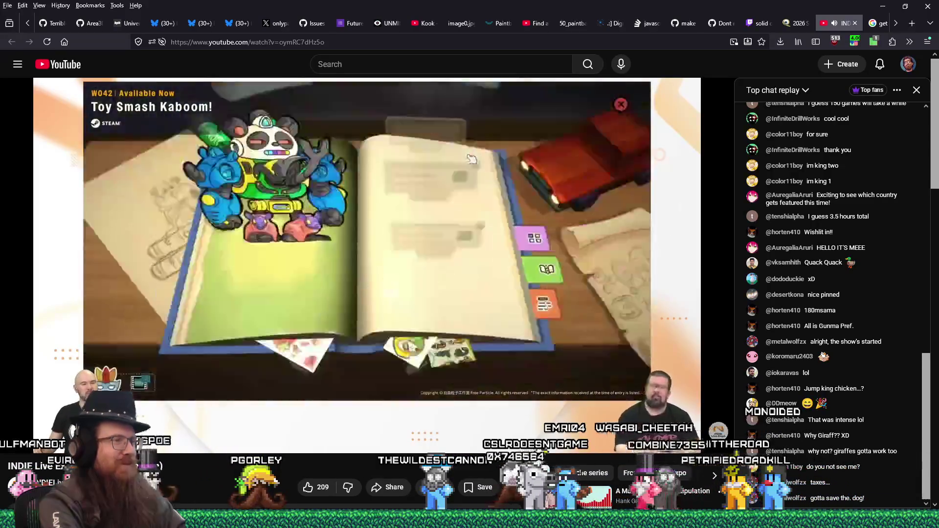
pyautogui.press('l')
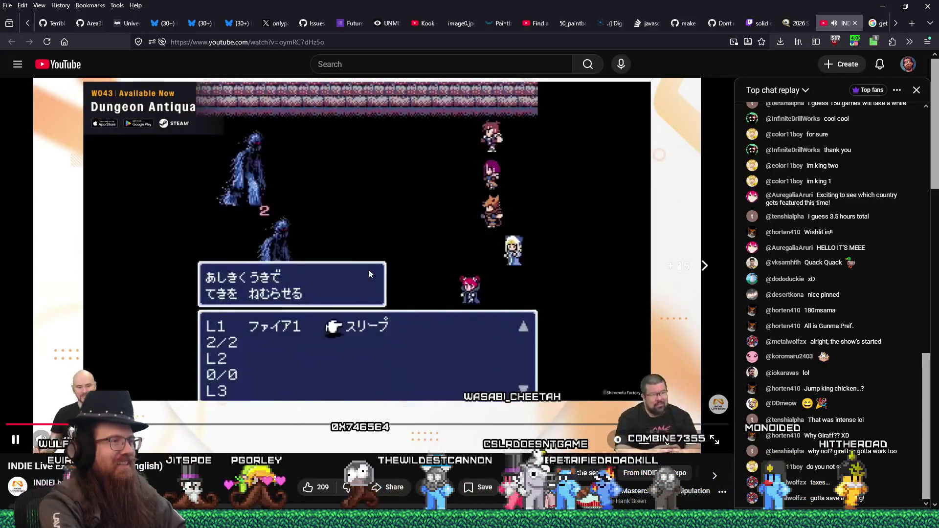
pyautogui.press('l')
pyautogui.press('l')
pyautogui.press('Right')
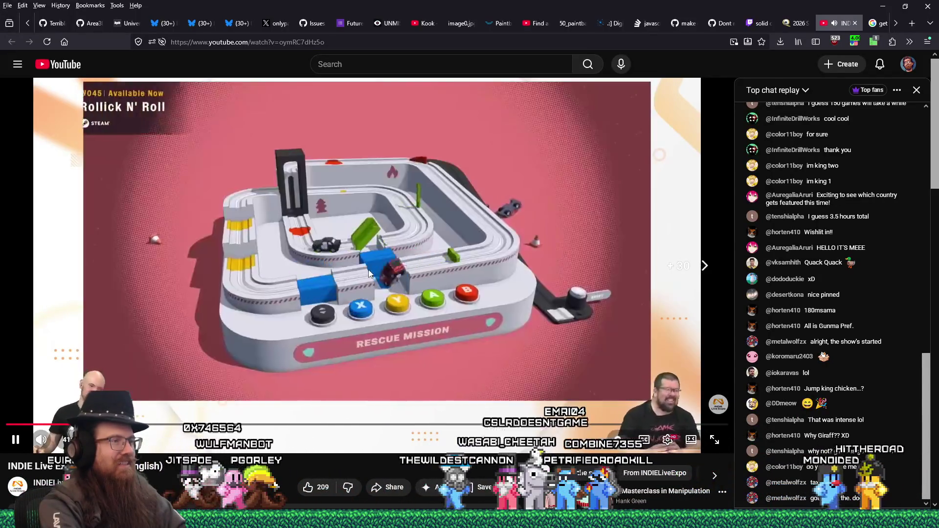
# Step: Seek past Blaze of Storm and Cupiclaw into the INDIE Waves studio talk, then view the forum thread
pyautogui.press('l')
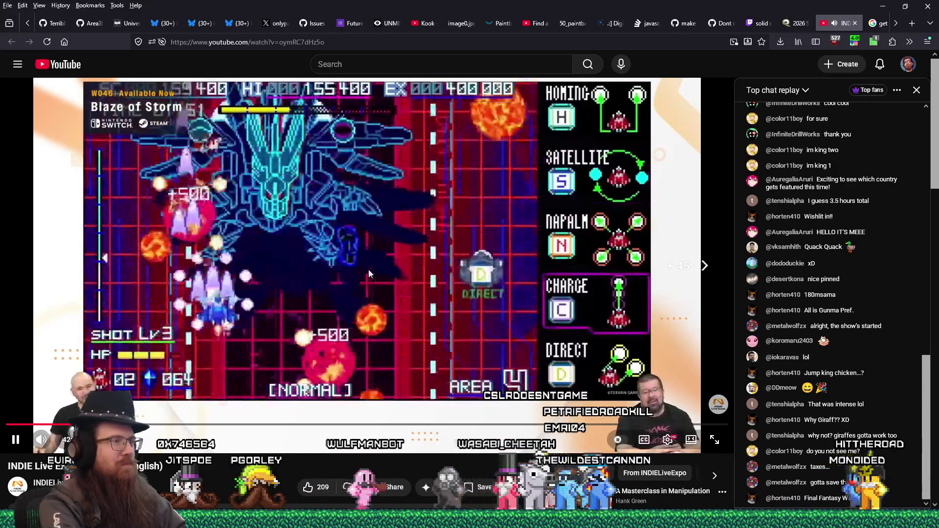
pyautogui.press('l')
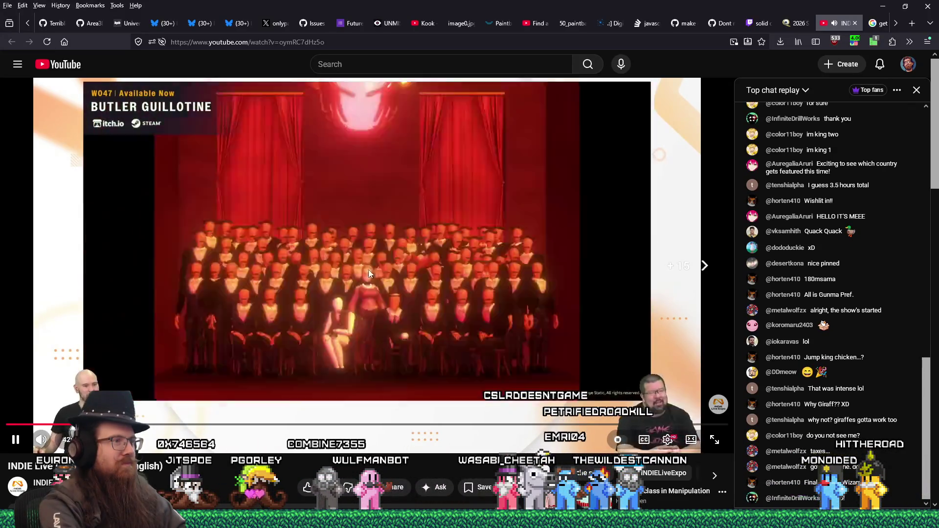
pyautogui.press('l')
pyautogui.press('l')
pyautogui.press('Right')
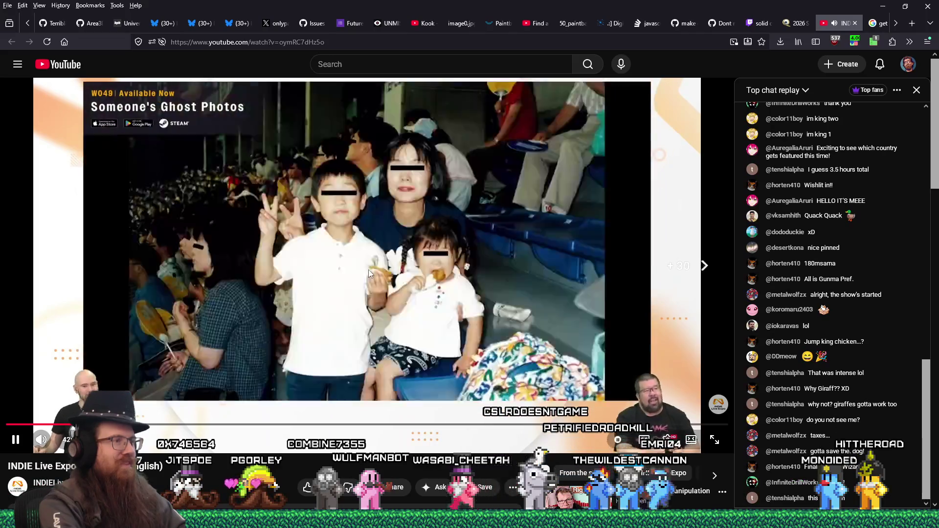
pyautogui.press('l')
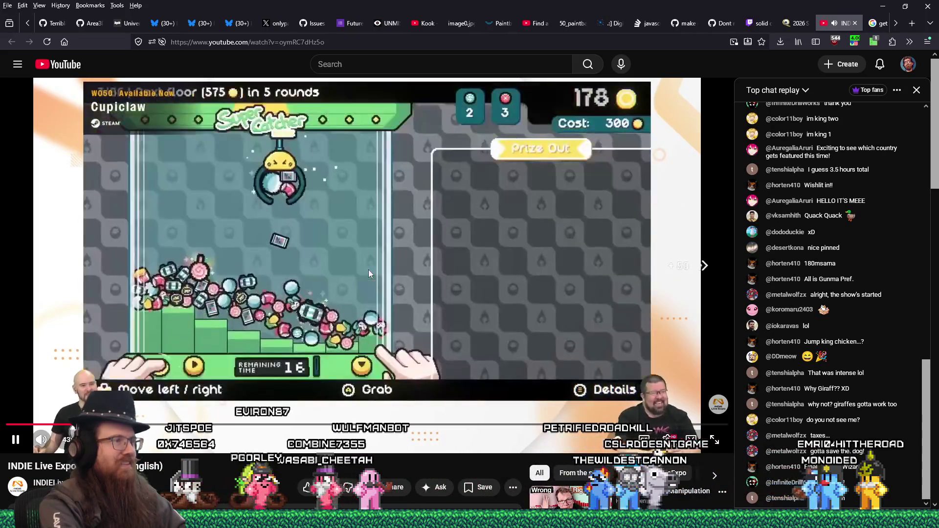
pyautogui.press('l')
pyautogui.press('l')
pyautogui.press('l')
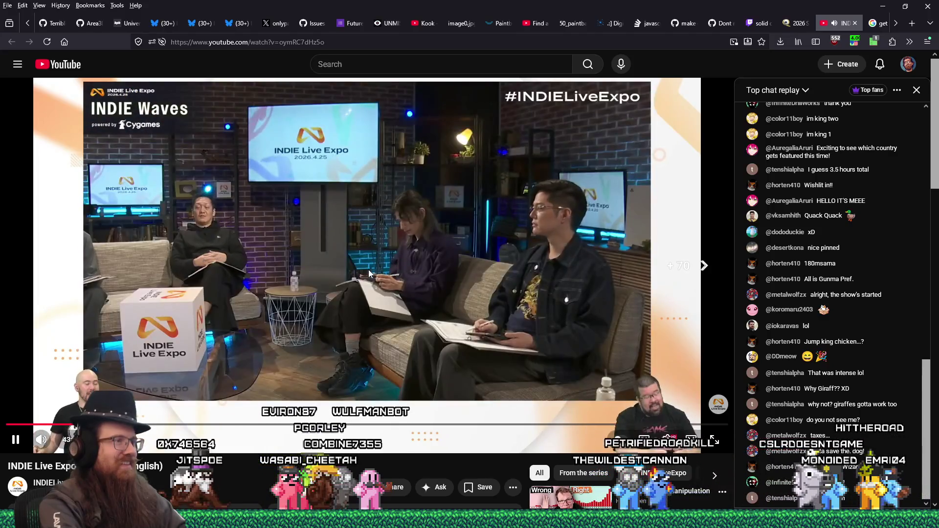
pyautogui.press('l')
pyautogui.press('l')
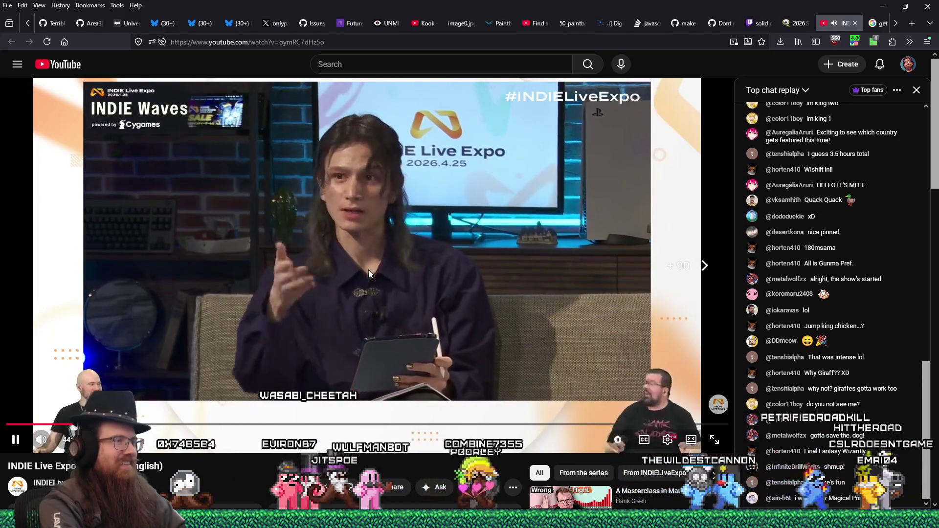
pyautogui.press('l')
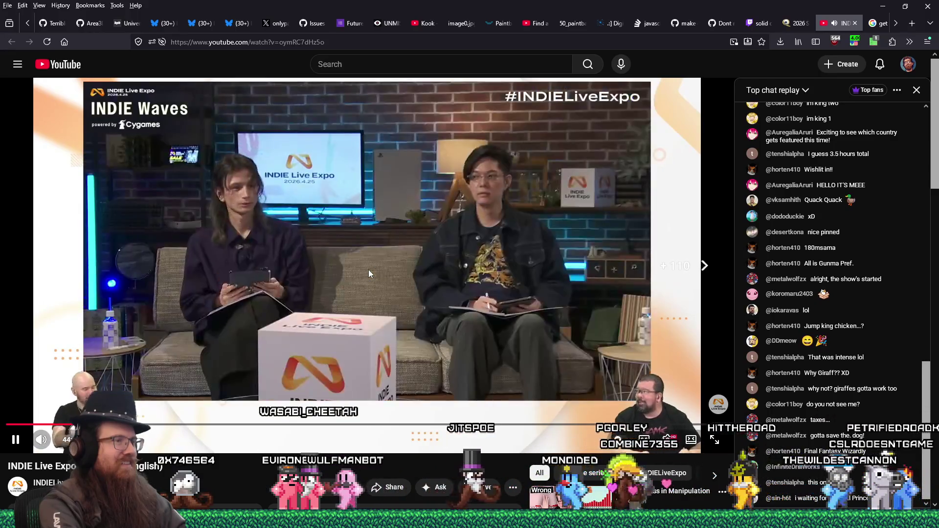
pyautogui.press('l')
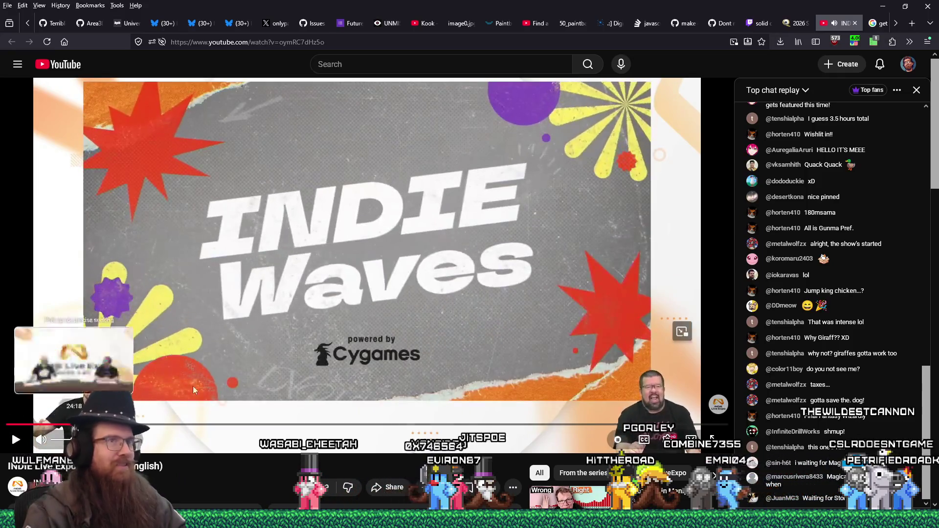
pyautogui.click(801, 28)
pyautogui.scroll(10, 533, 359)
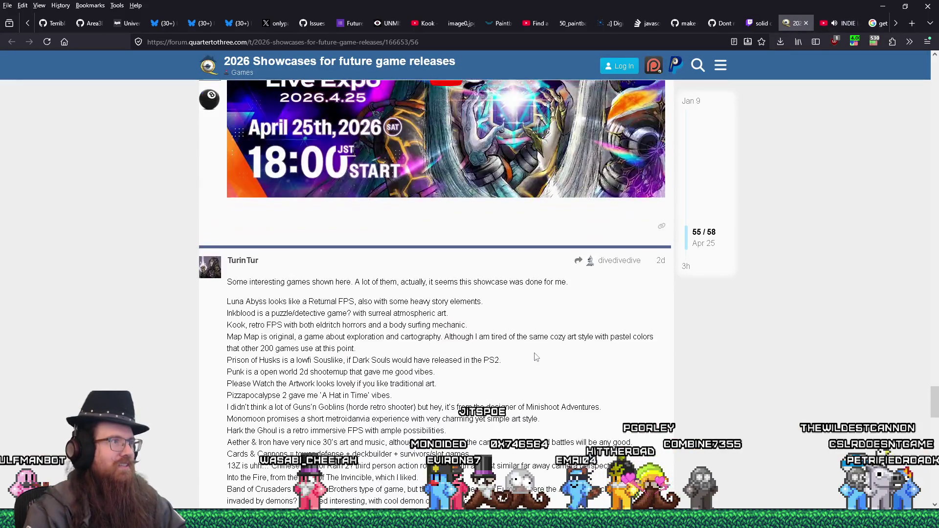
pyautogui.scroll(-4, 535, 357)
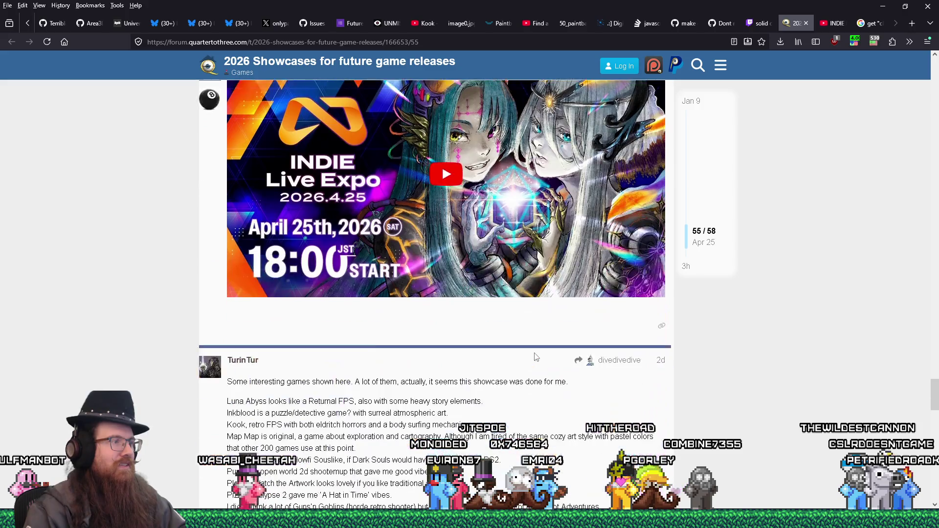
pyautogui.scroll(3, 535, 358)
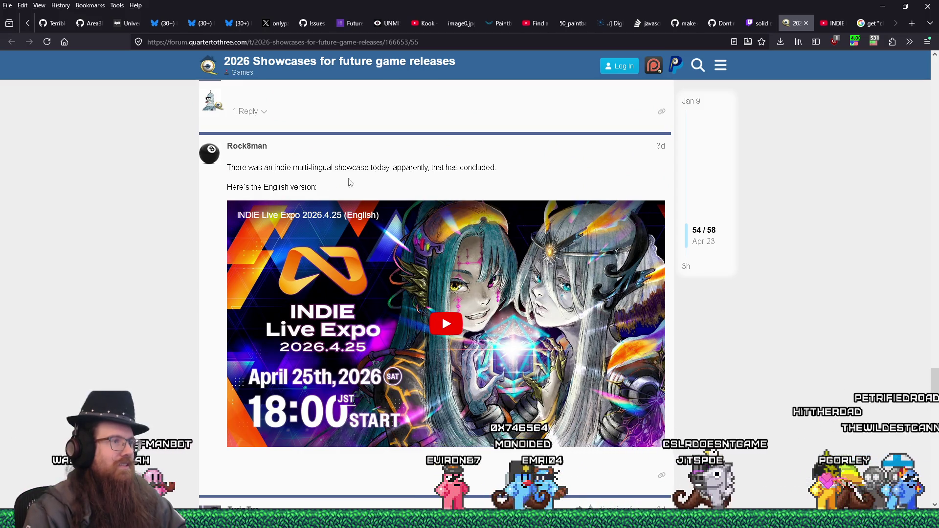
pyautogui.scroll(-5, 349, 182)
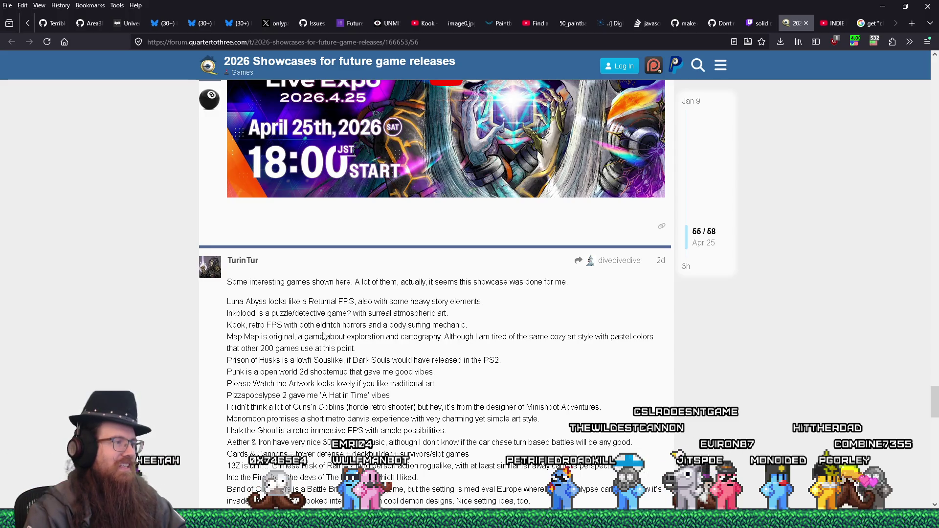
pyautogui.click(835, 23)
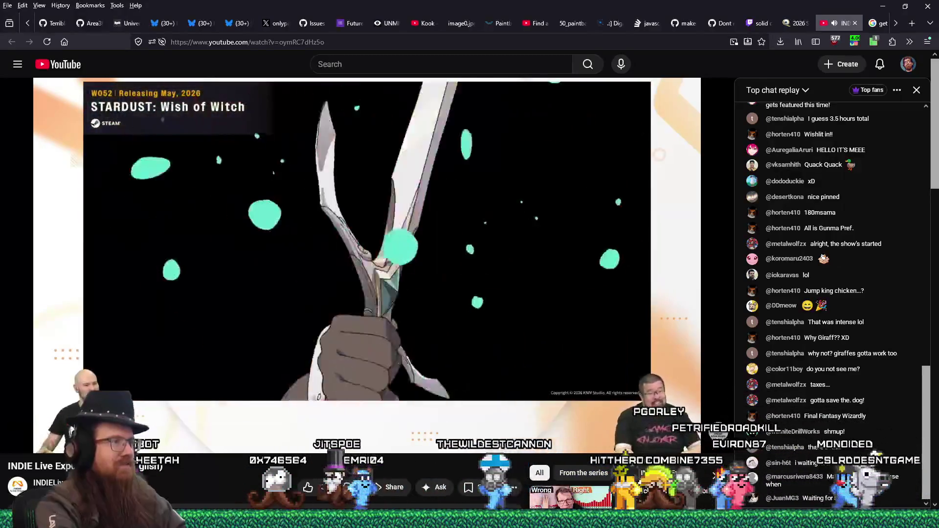
# Step: Seek forward through the Good Boy, Nomori, Path of Gear, Lunarium and Cat Isle trailers
pyautogui.press('l')
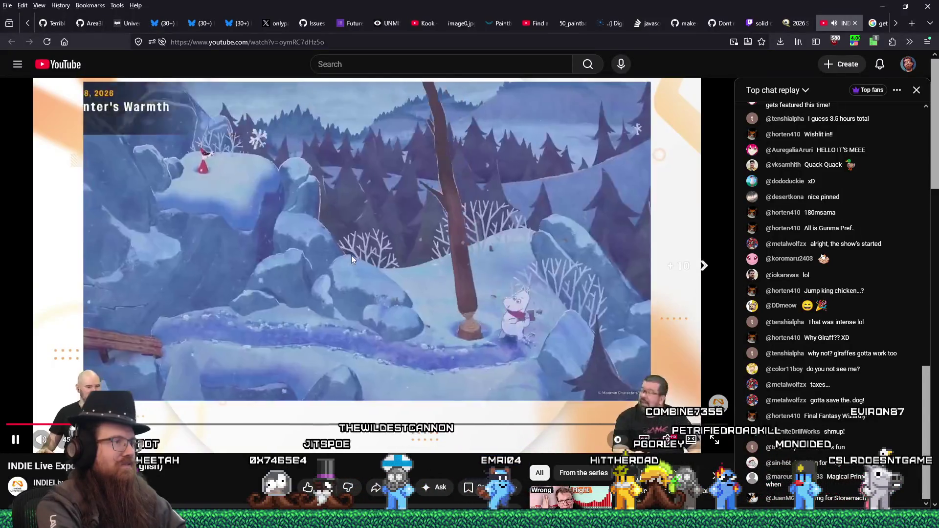
pyautogui.press('Right')
pyautogui.press('Right')
pyautogui.press('Right')
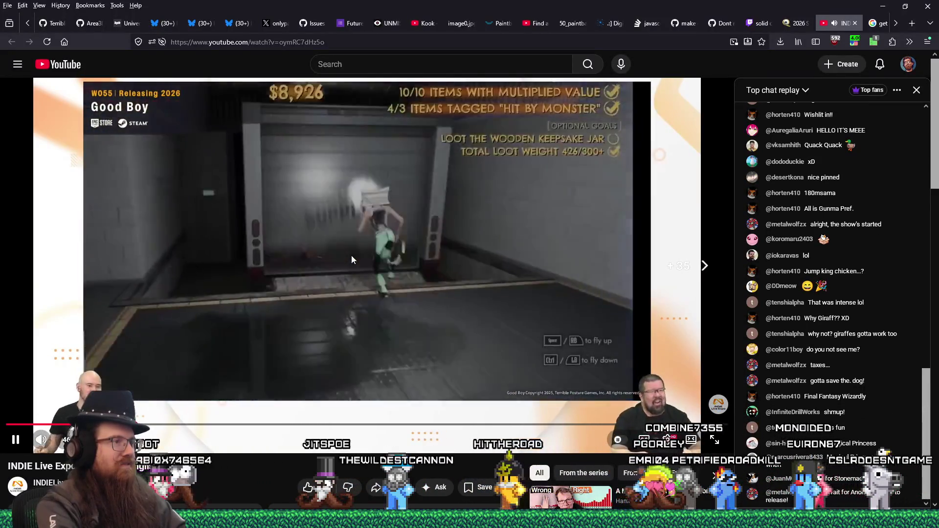
pyautogui.press('Right')
pyautogui.press('Right')
pyautogui.press('Right')
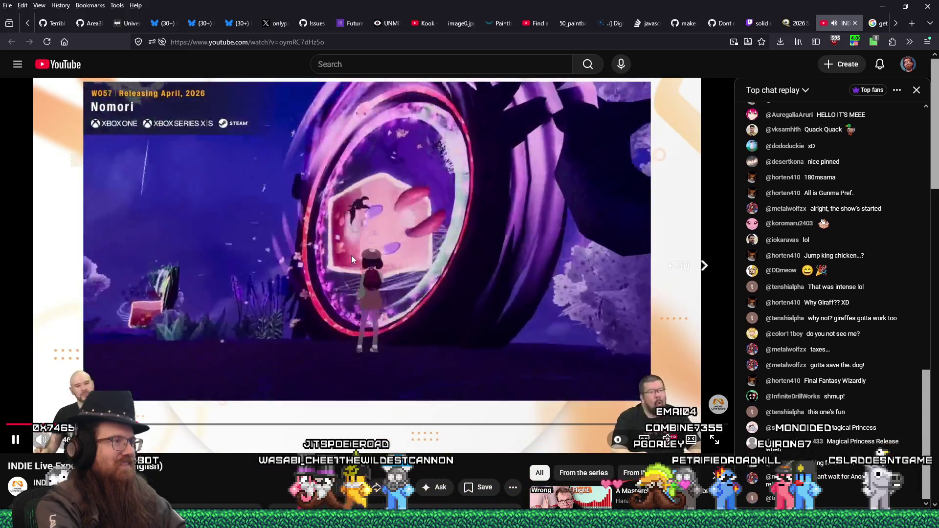
pyautogui.press('Right')
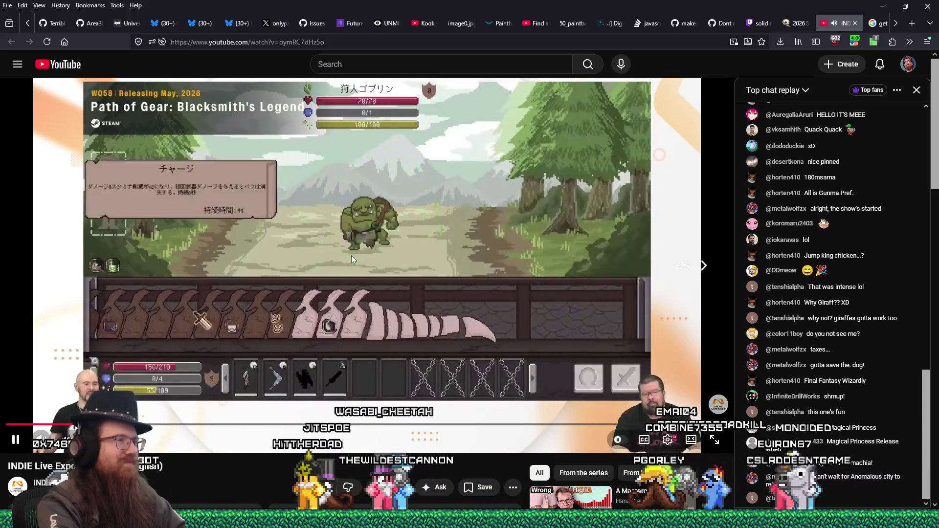
pyautogui.press('Right')
pyautogui.press('Right')
pyautogui.press('Right')
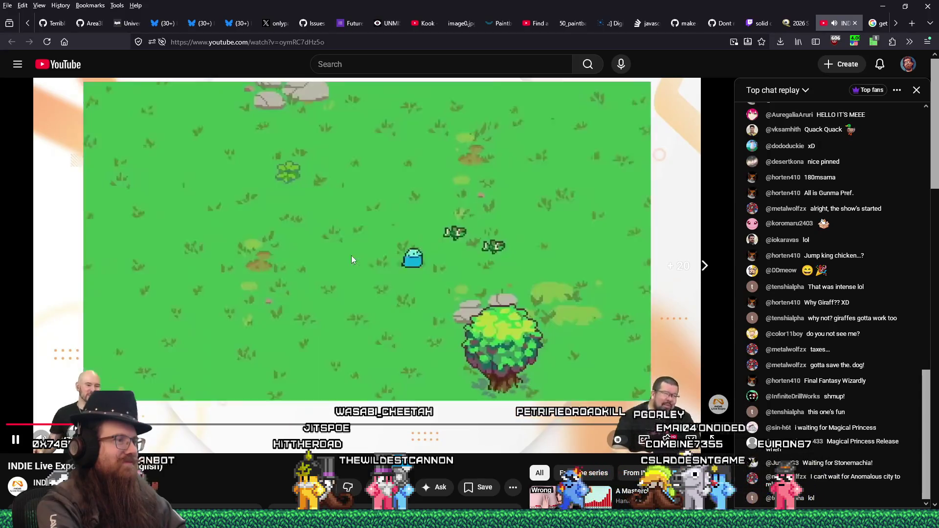
pyautogui.press('Right')
pyautogui.press('Right')
pyautogui.press('Right')
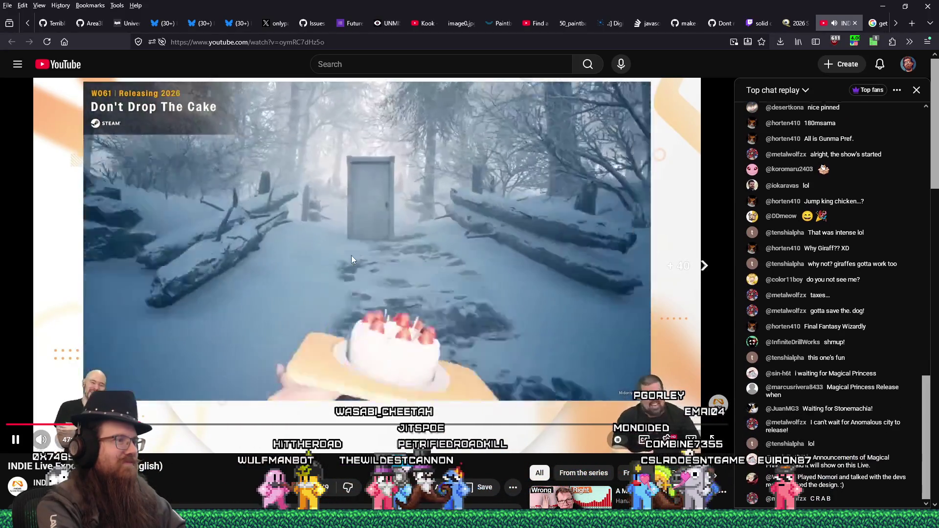
pyautogui.press('Right')
pyautogui.press('Right')
pyautogui.press('Right')
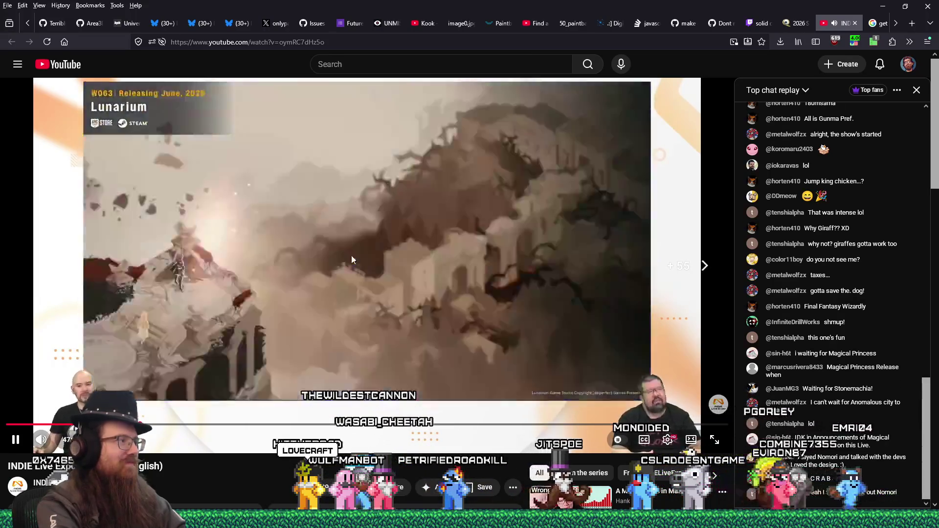
pyautogui.press('Right')
pyautogui.press('Right')
pyautogui.press('Right')
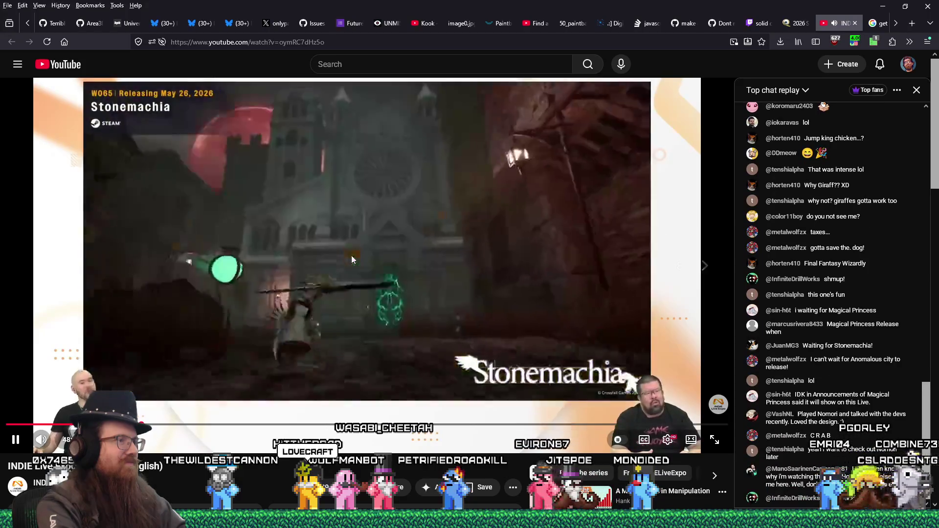
pyautogui.press('Right')
pyautogui.press('Right')
pyautogui.press('Right')
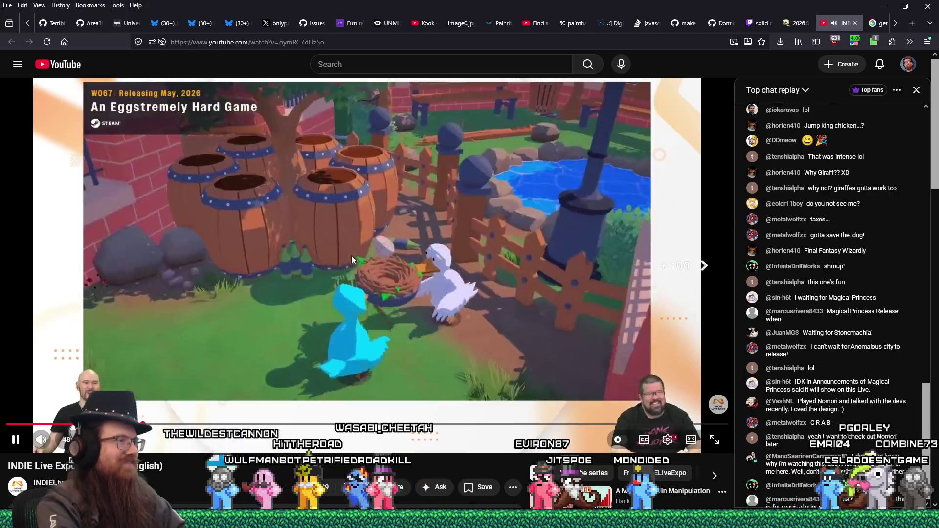
pyautogui.press('Right')
pyautogui.press('Right')
pyautogui.press('Right')
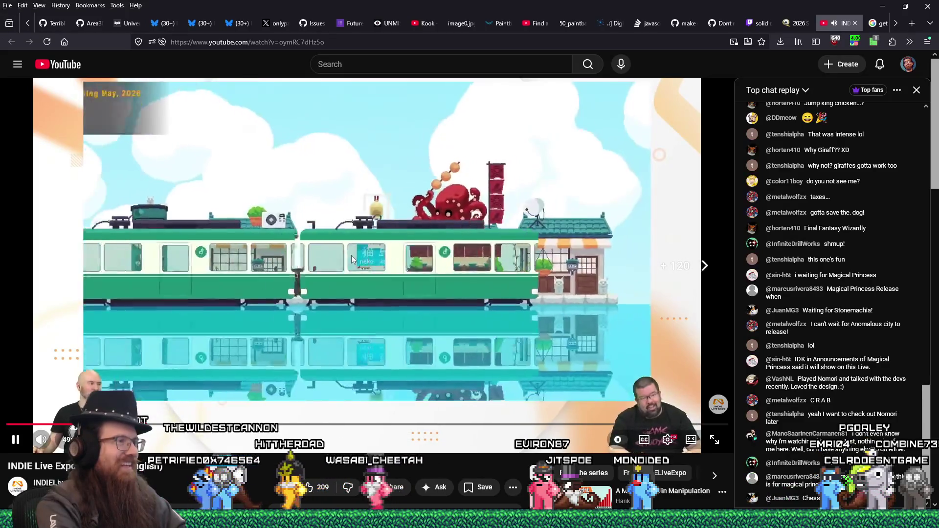
pyautogui.press('Right')
pyautogui.press('Right')
pyautogui.press('Right')
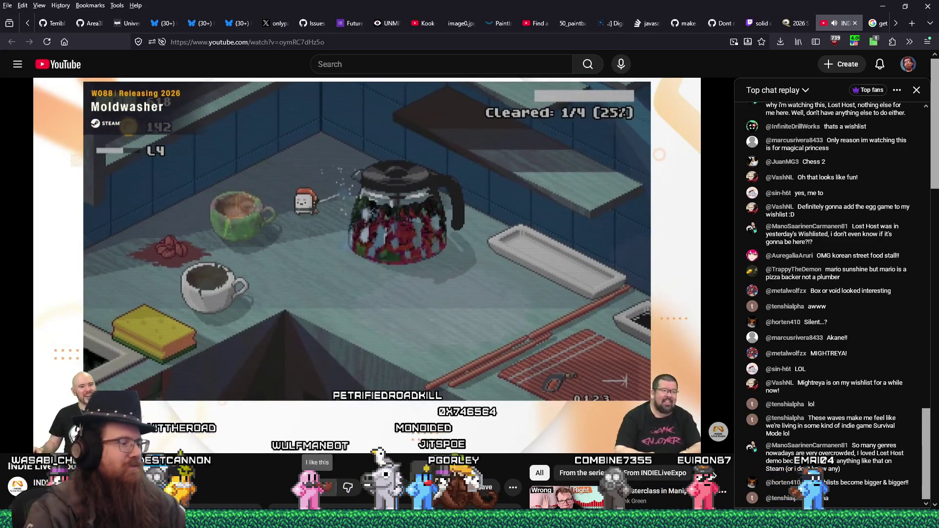
pyautogui.hotkey('alt', 'Tab')
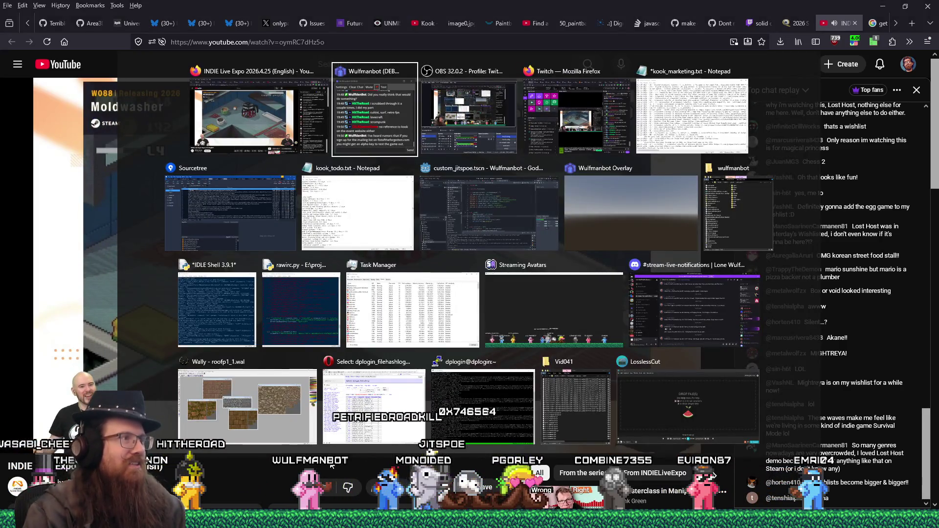
# Step: Read the Kook description in the 2026 Showcases thread, then return to the Expo video tab
pyautogui.press('alt')
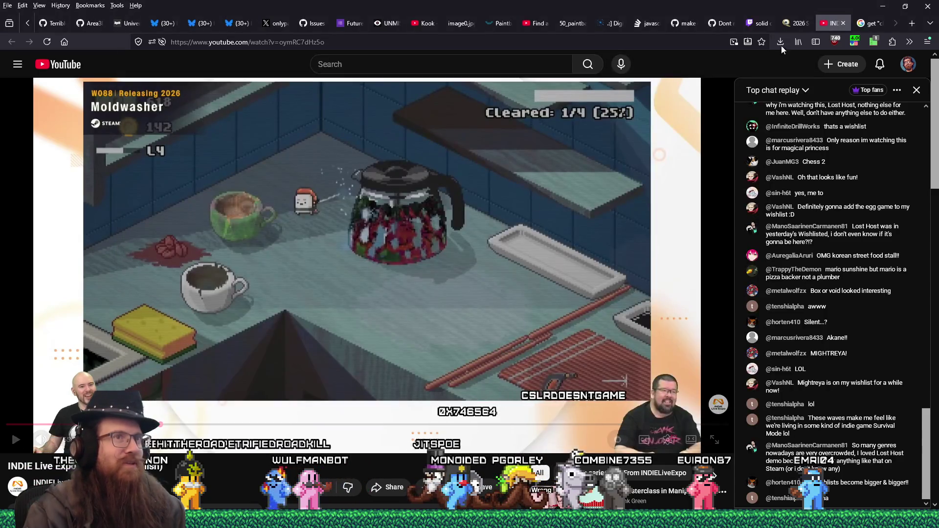
pyautogui.click(798, 23)
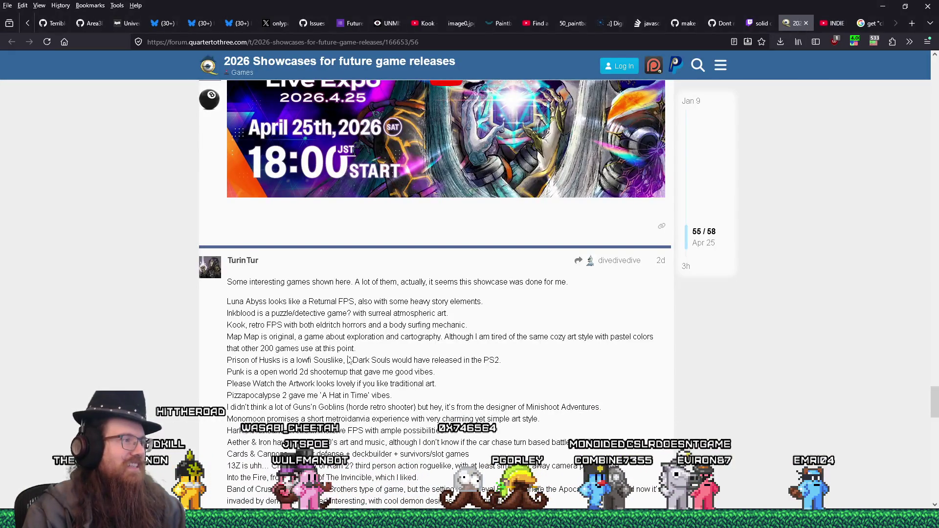
pyautogui.scroll(-3, 348, 360)
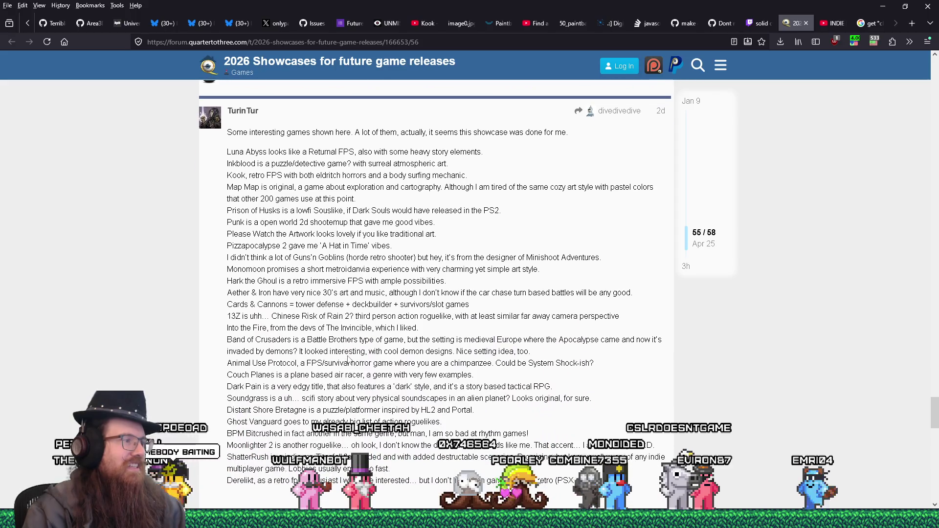
pyautogui.moveTo(226, 179); pyautogui.dragTo(483, 174)
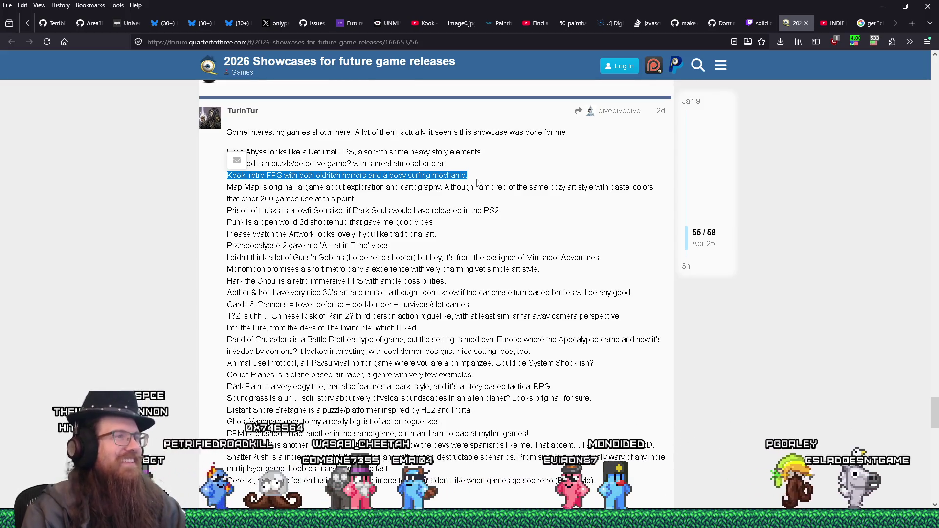
pyautogui.click(472, 193)
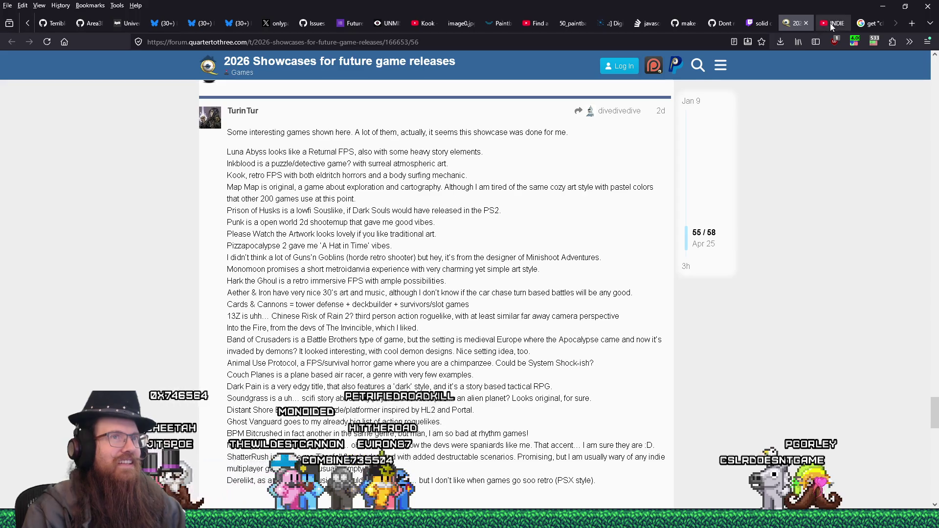
pyautogui.hotkey('ctrl', 'Tab')
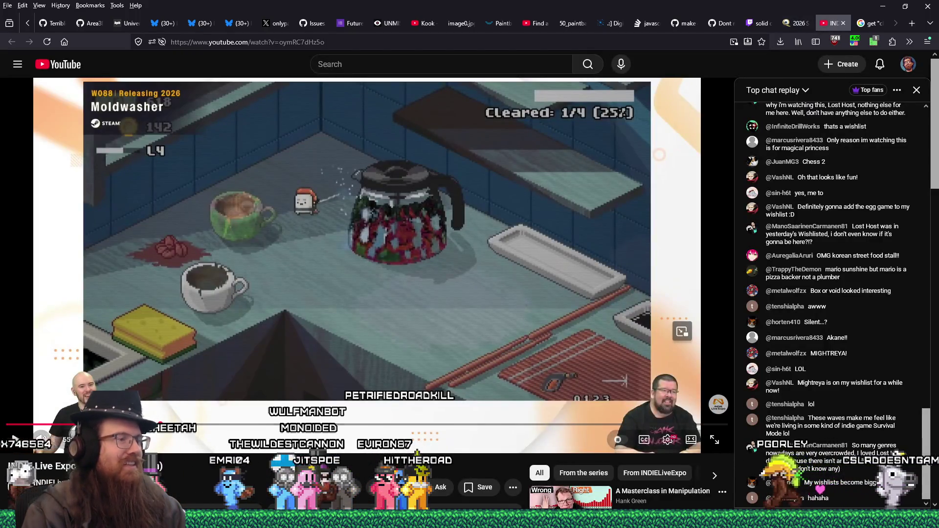
# Step: Open the e:\projects\fotf folder via Win+R and launch event_submissions.ods from it
pyautogui.press('super+r')
pyautogui.write('e')
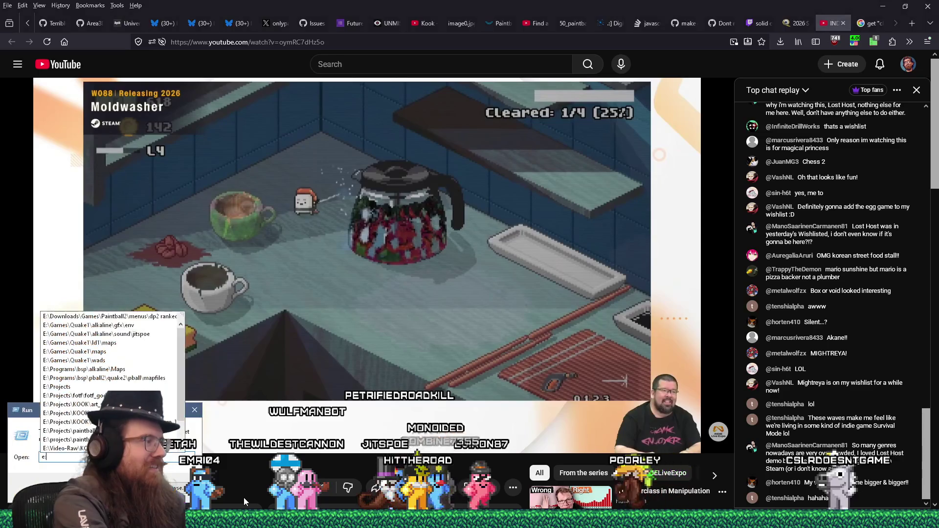
pyautogui.write(':\\projects\\')
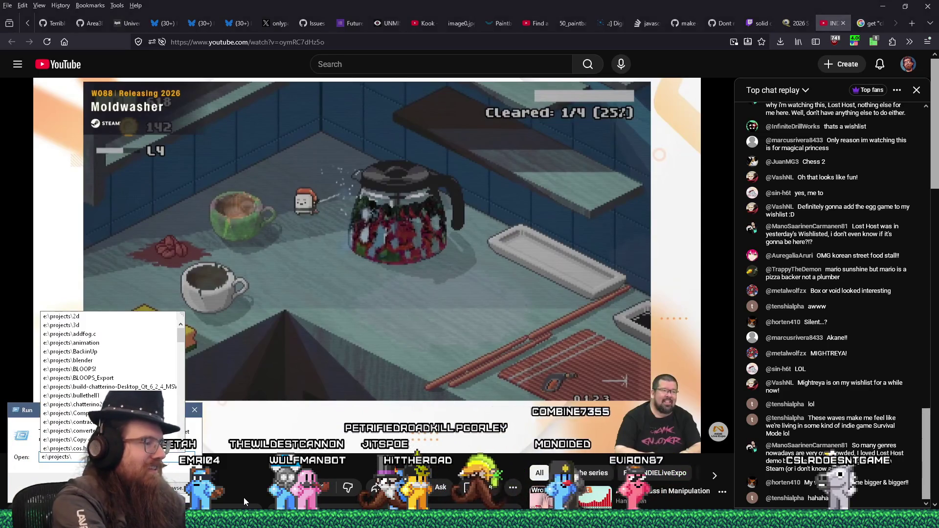
pyautogui.write('fotf')
pyautogui.press('Return')
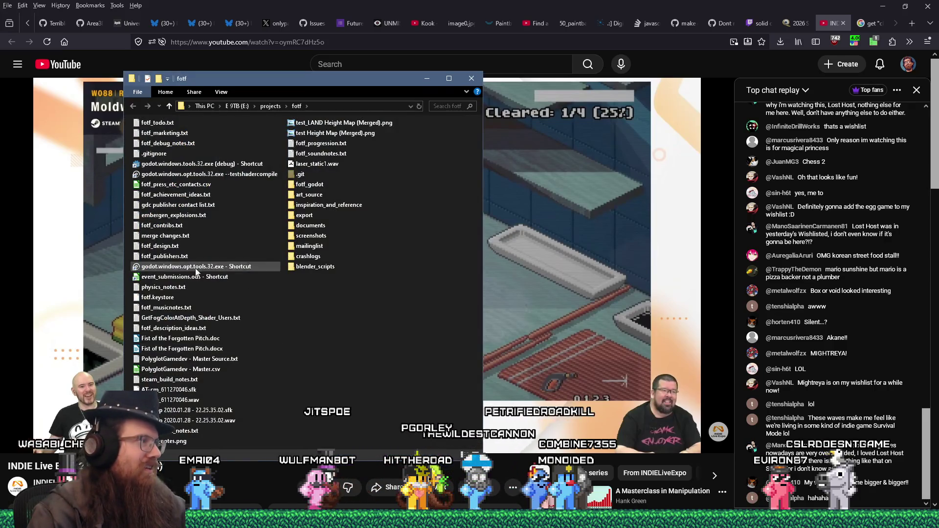
pyautogui.click(195, 280)
pyautogui.doubleClick(194, 281)
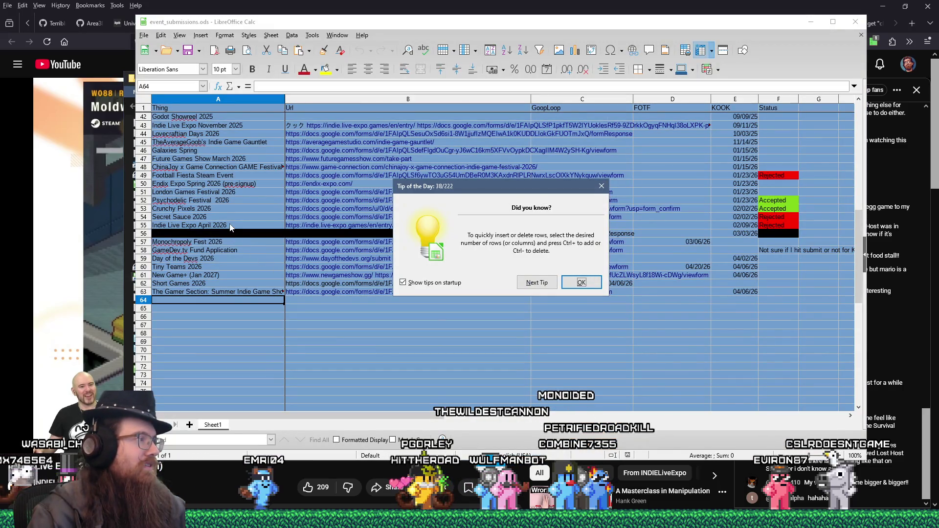
# Step: Close the startup tip and review row 55's entry name and date in A55 and E55
pyautogui.click(601, 186)
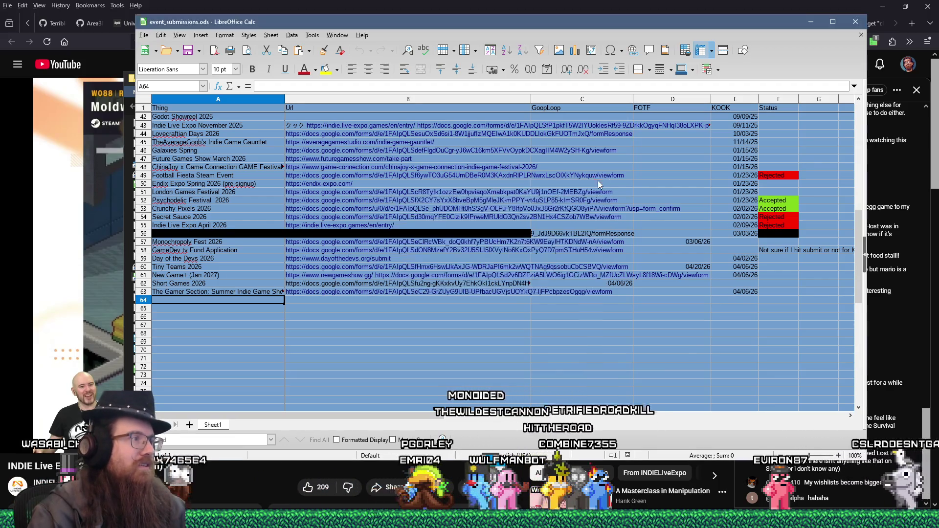
pyautogui.click(743, 226)
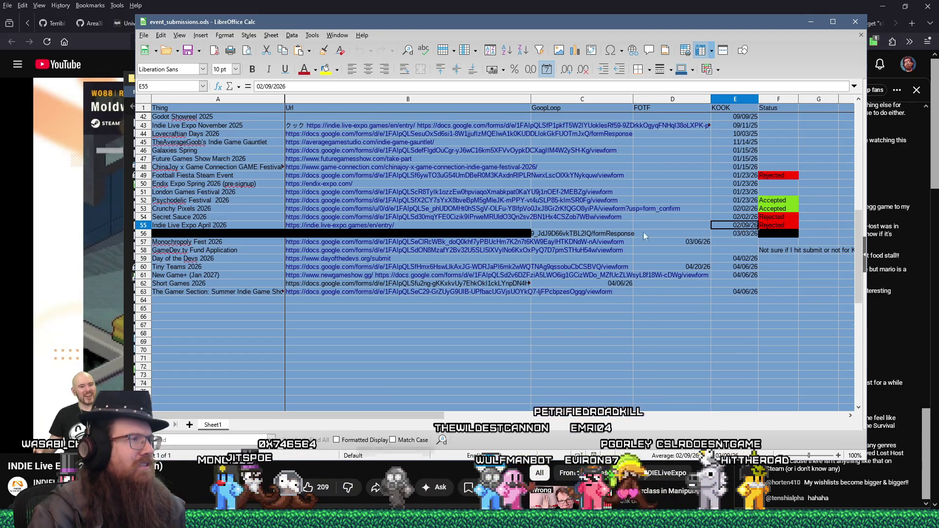
pyautogui.click(247, 228)
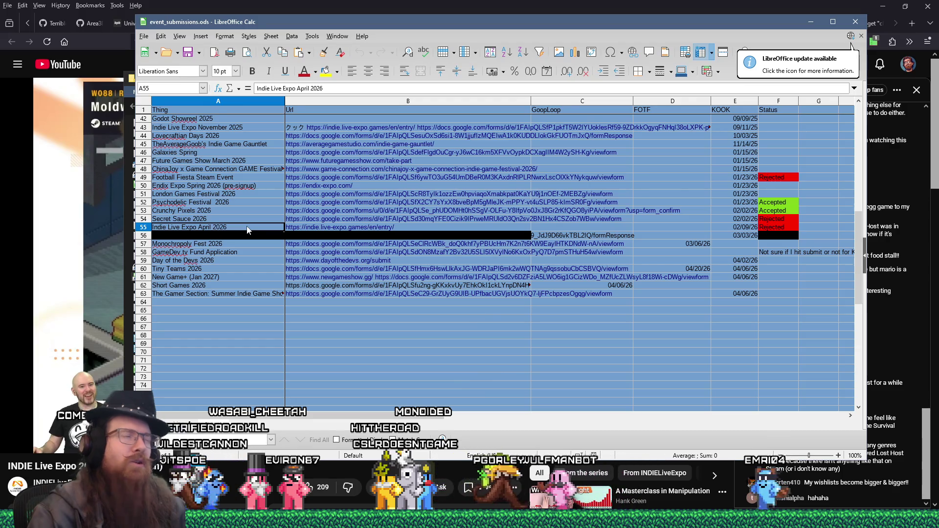
pyautogui.hotkey('alt', 'Tab')
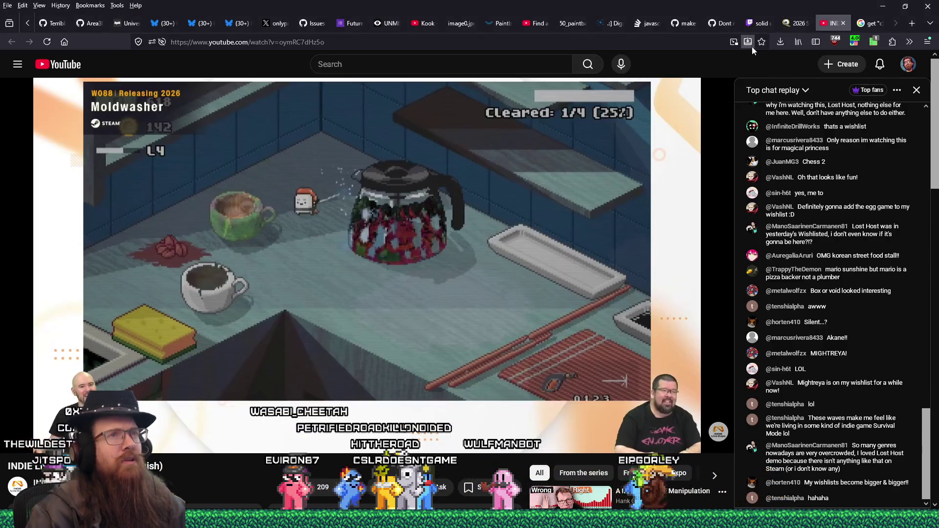
# Step: Copy the embedded video ID from the forum's 'another showcase today' post and return to YouTube
pyautogui.hotkey('ctrl', 'shift', 'Tab')
pyautogui.scroll(10, 569, 270)
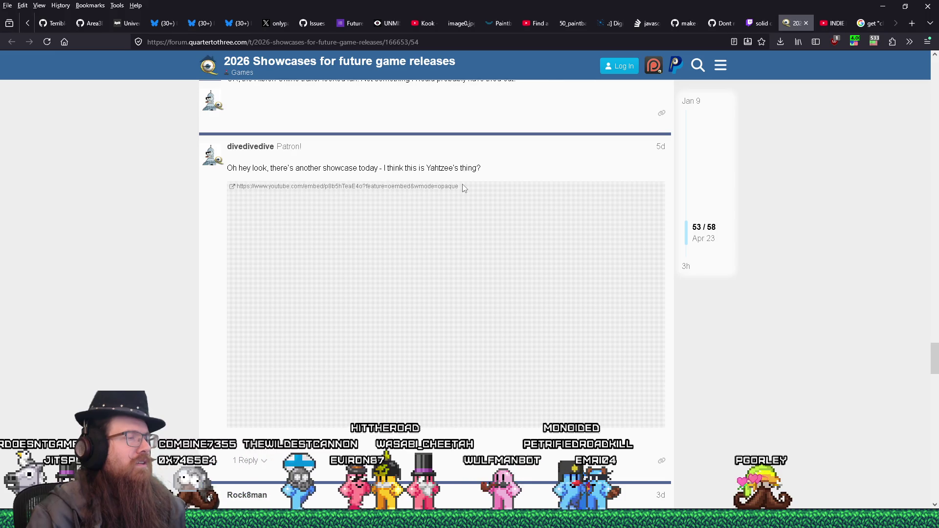
pyautogui.scroll(-2, 463, 188)
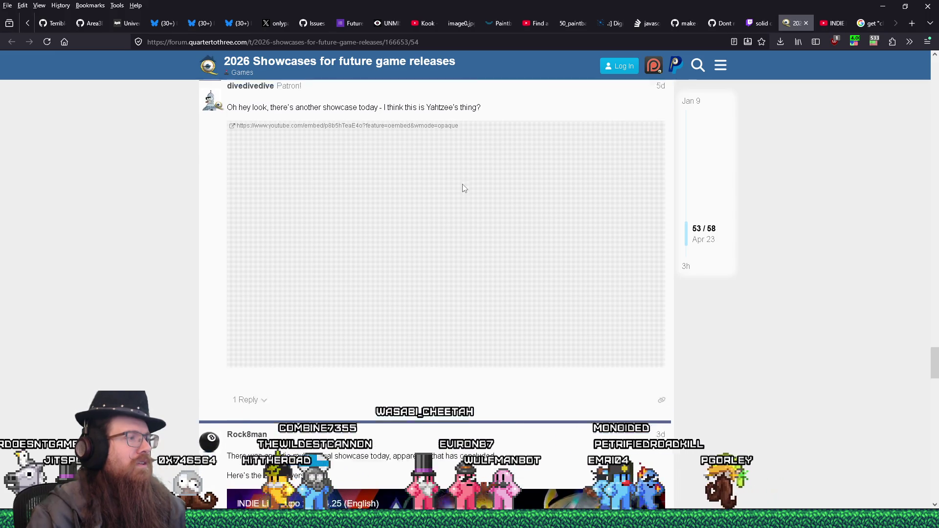
pyautogui.scroll(-2, 463, 188)
pyautogui.scroll(2, 463, 188)
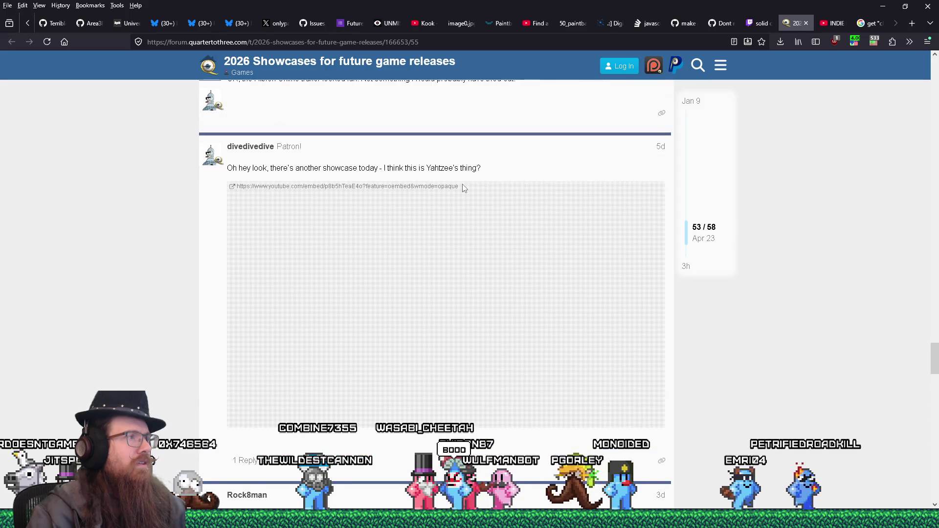
pyautogui.scroll(4, 440, 187)
pyautogui.scroll(-10, 427, 186)
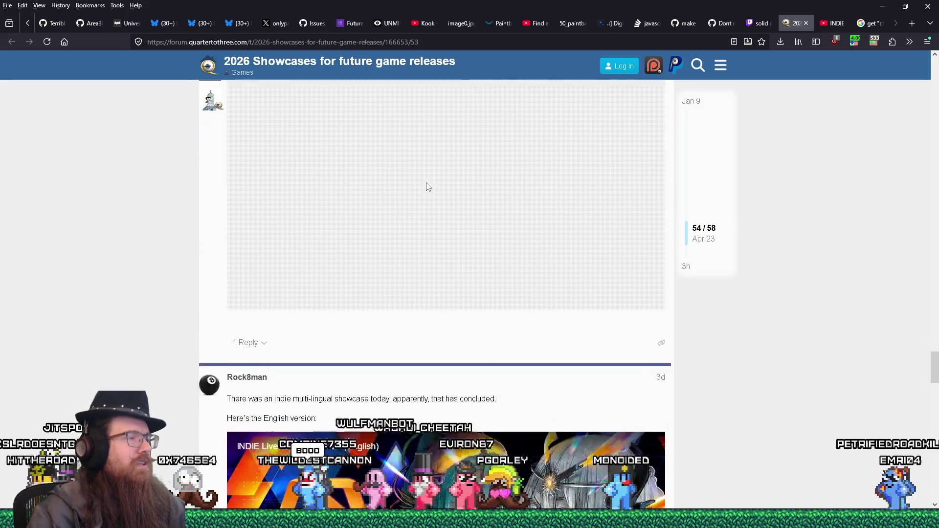
pyautogui.scroll(5, 417, 189)
pyautogui.scroll(4, 416, 190)
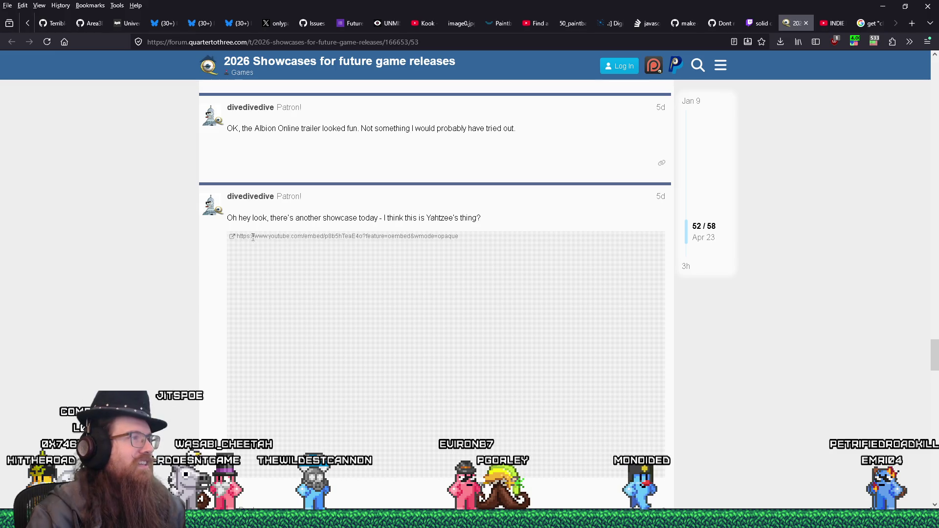
pyautogui.rightClick(341, 236)
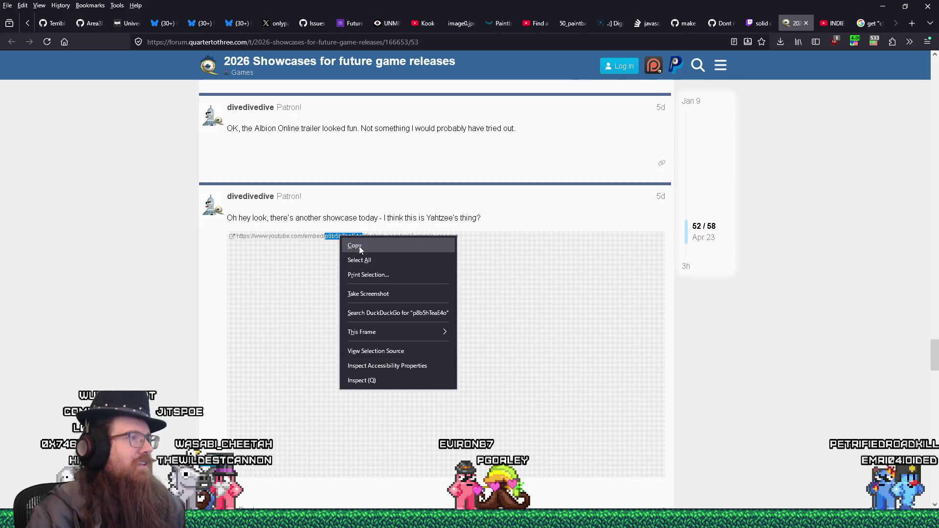
pyautogui.click(360, 247)
pyautogui.click(831, 25)
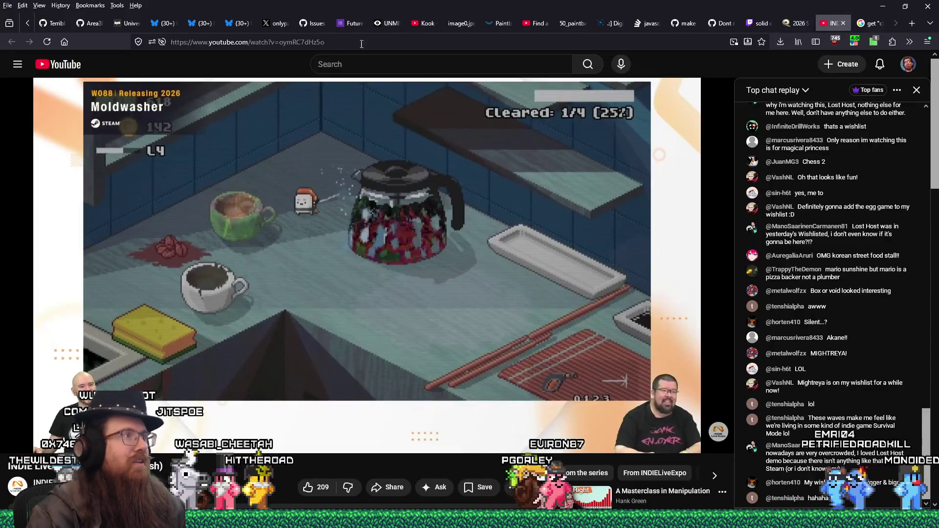
# Step: Swap the copied video ID into the address and load the Second Wind showcase in a new tab
pyautogui.doubleClick(325, 42)
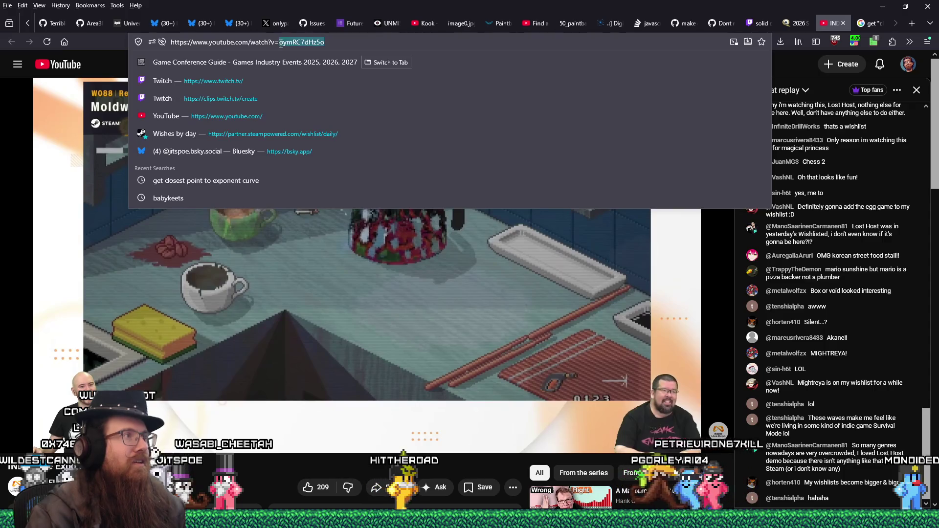
pyautogui.hotkey('ctrl', 'v')
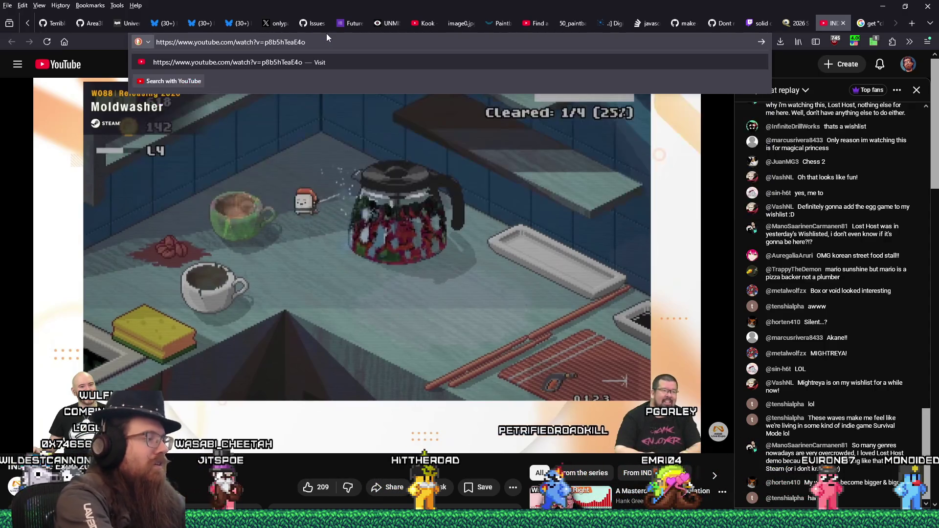
pyautogui.hotkey('ctrl', 'a')
pyautogui.hotkey('alt', 'Return')
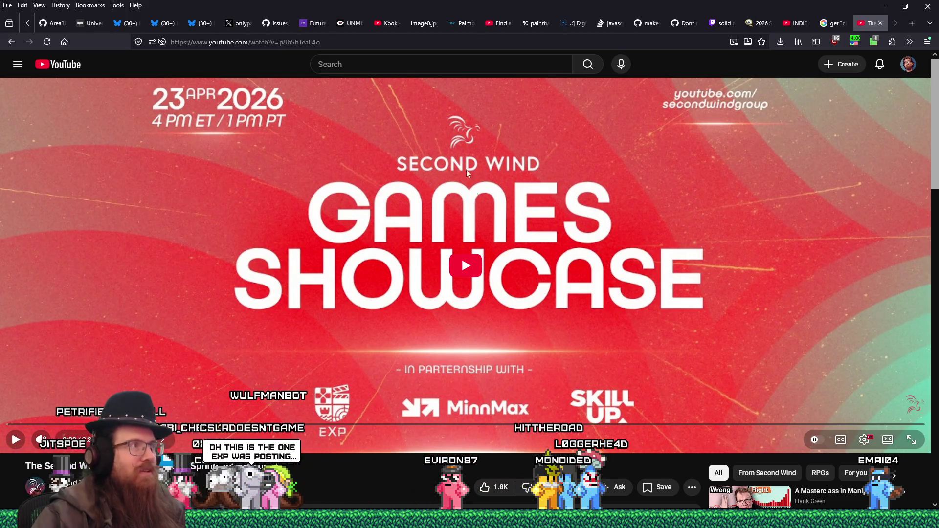
# Step: Copy the Second Wind Games Showcase page address
pyautogui.click(310, 41)
pyautogui.rightClick(310, 41)
pyautogui.click(338, 96)
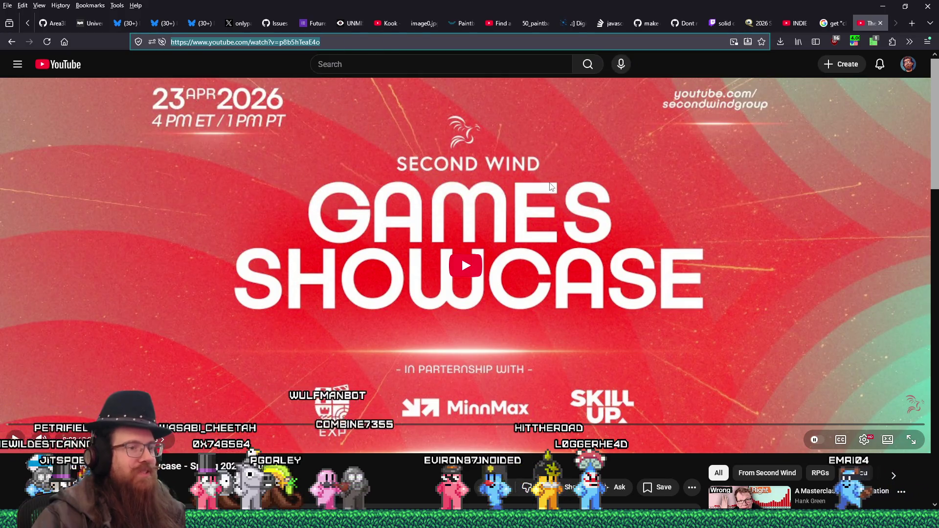
# Step: Bring the kook_marketing.txt notes in Notepad to the front
pyautogui.hotkey('alt', 'Tab')
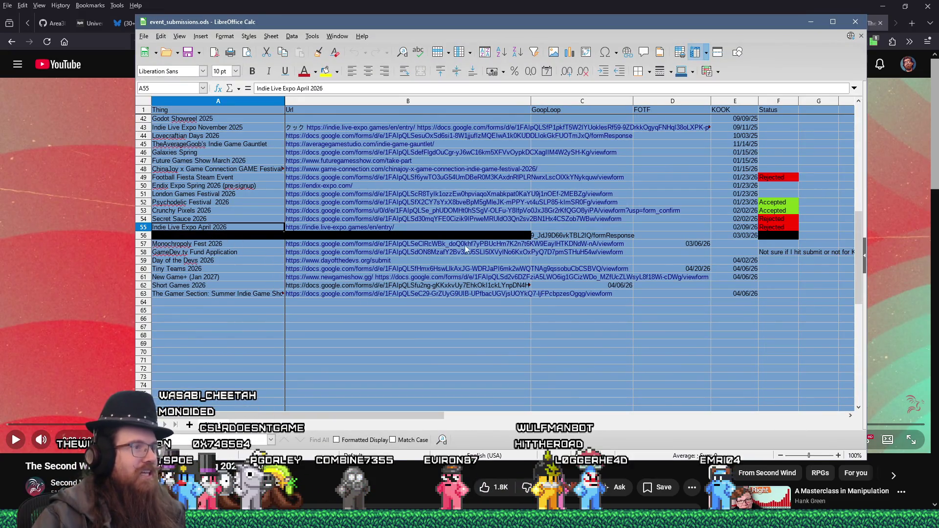
pyautogui.hotkey('alt', 'Tab')
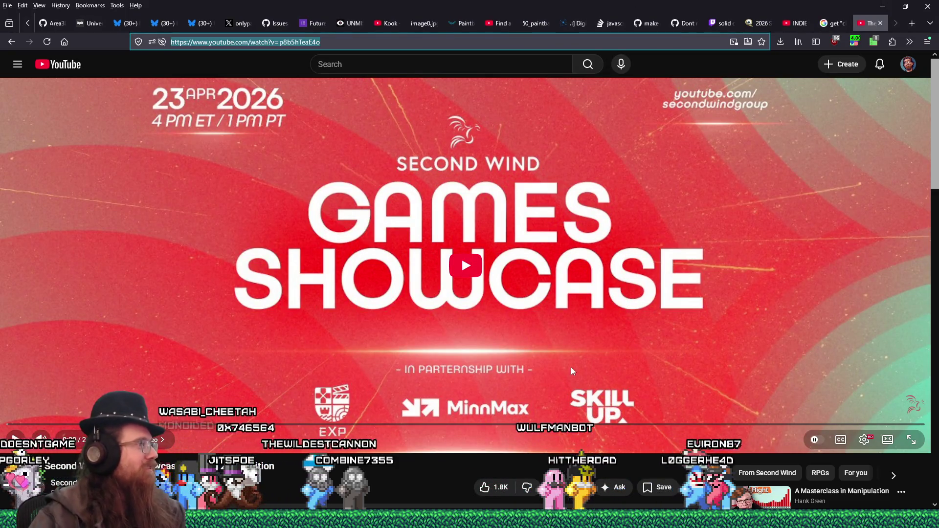
pyautogui.hotkey('alt', 'Tab')
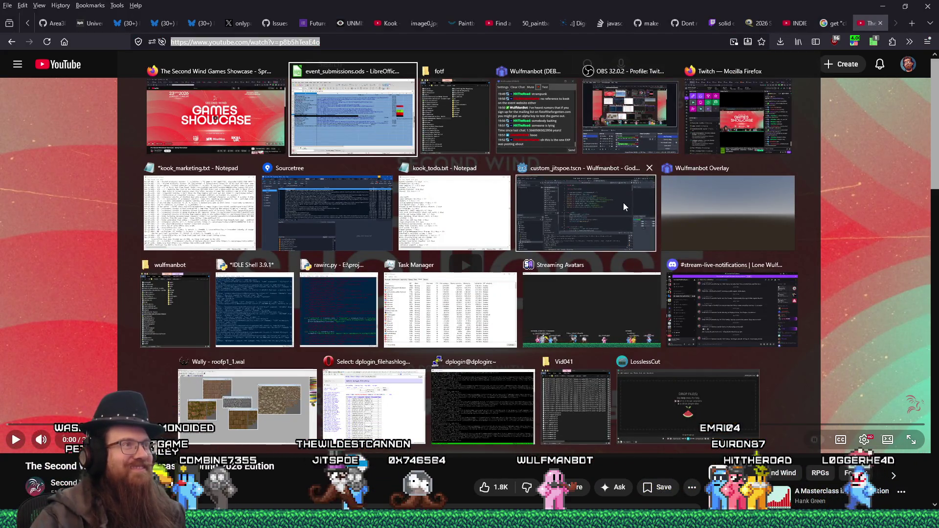
pyautogui.press('Escape')
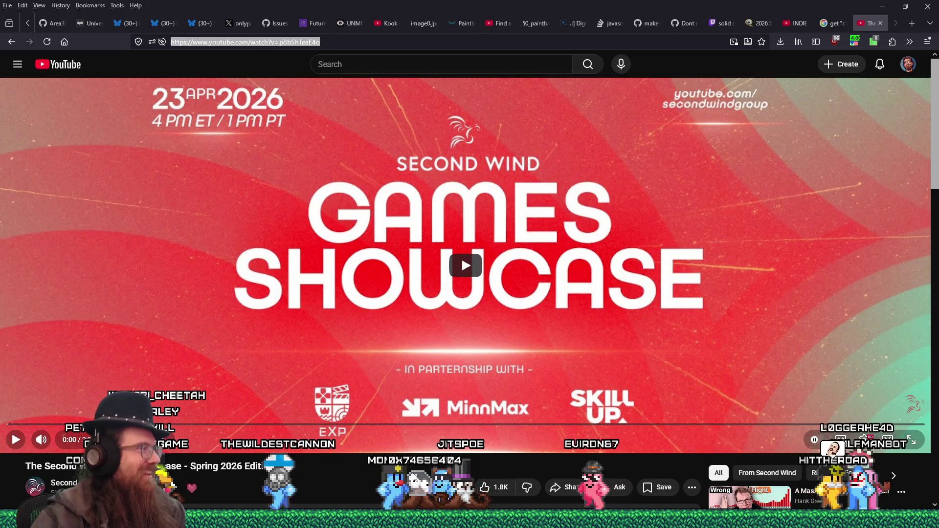
pyautogui.hotkey('alt', 'Tab')
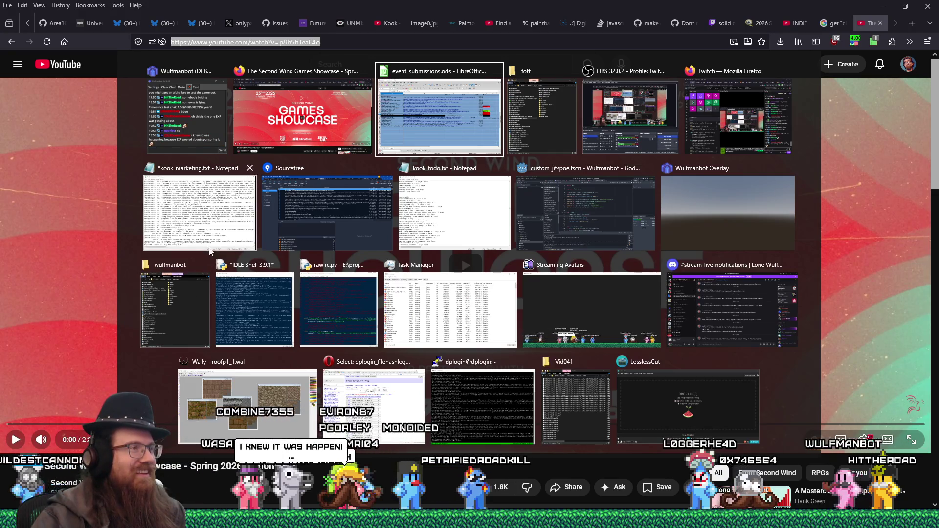
pyautogui.click(203, 233)
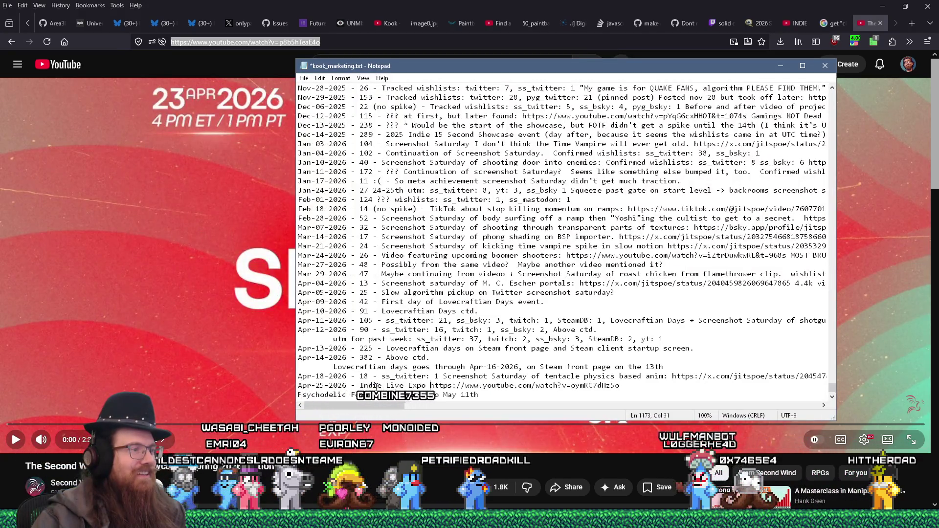
# Step: Select the rest of the Apr-25 entry and type 'The Second Wind' in the notes
pyautogui.hotkey('shift', 'End')
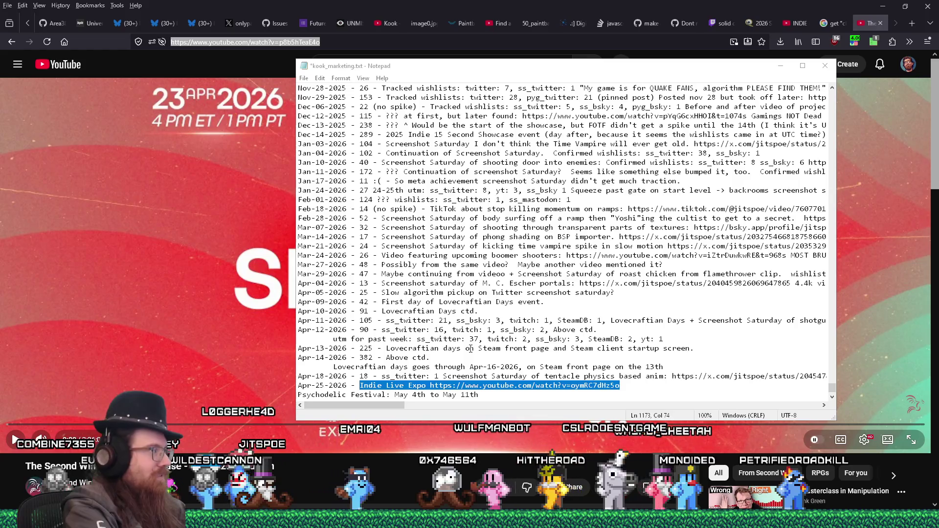
pyautogui.hotkey('alt', 'Tab')
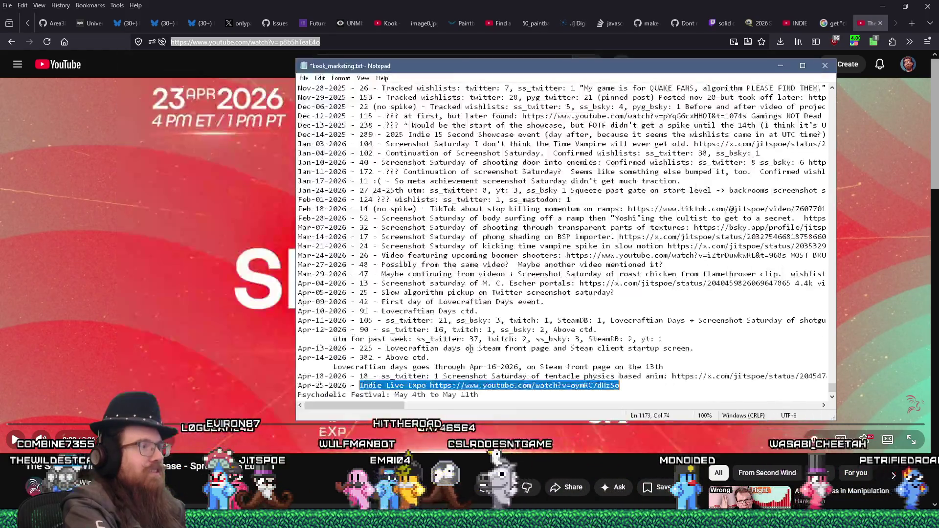
pyautogui.write('The Second Wind Games Showcas')
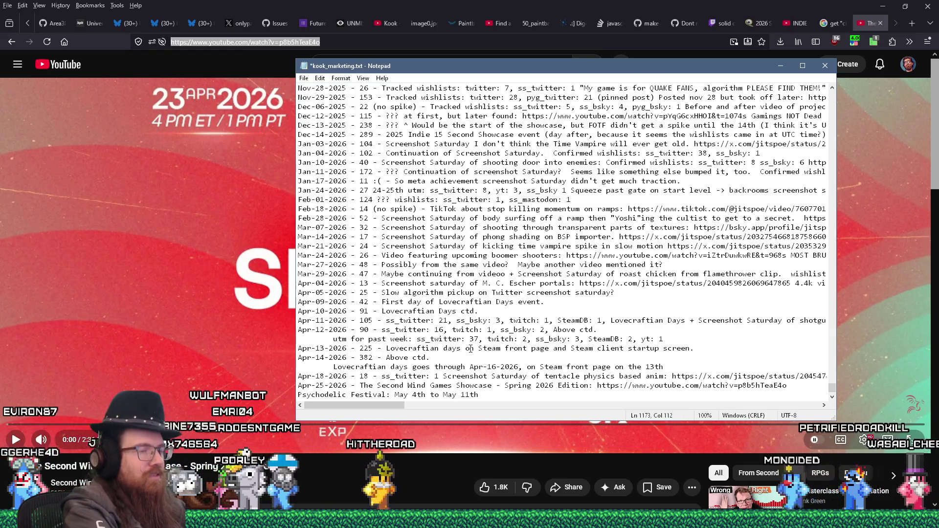
# Step: Check the showcase page again, then save kook_marketing.txt from the File menu
pyautogui.click(415, 472)
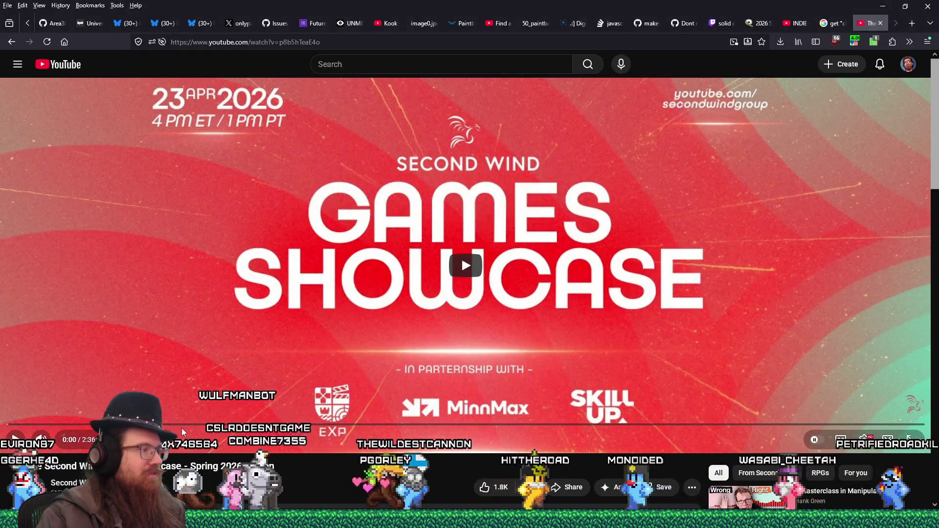
pyautogui.scroll(-2, 89, 421)
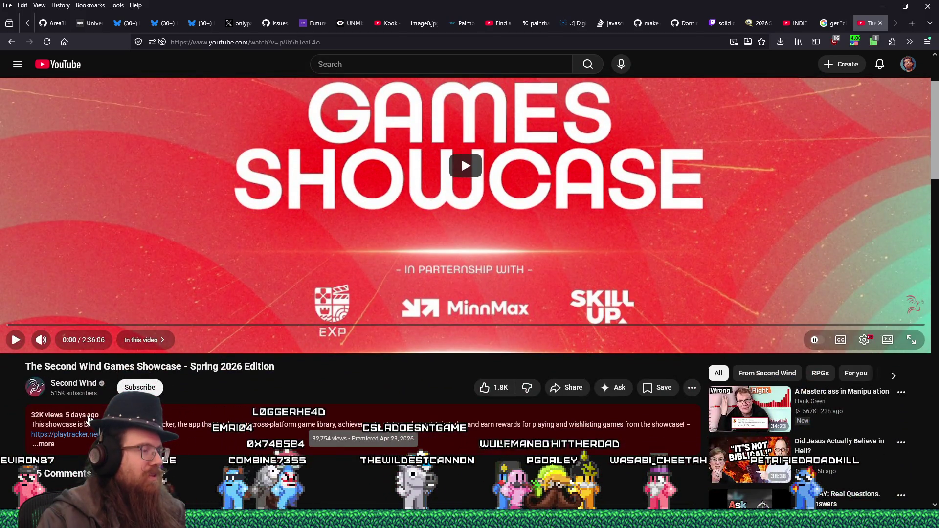
pyautogui.hotkey('alt', 'Tab')
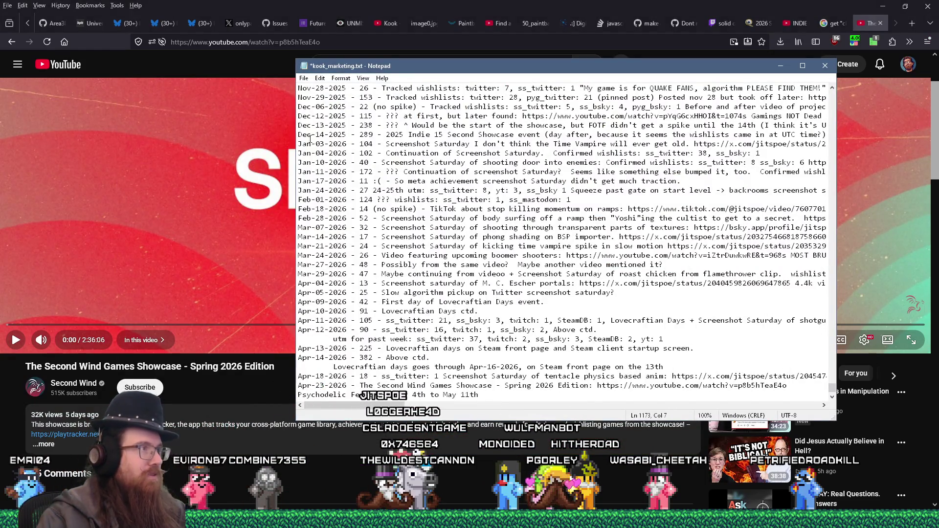
pyautogui.click(303, 79)
pyautogui.click(318, 122)
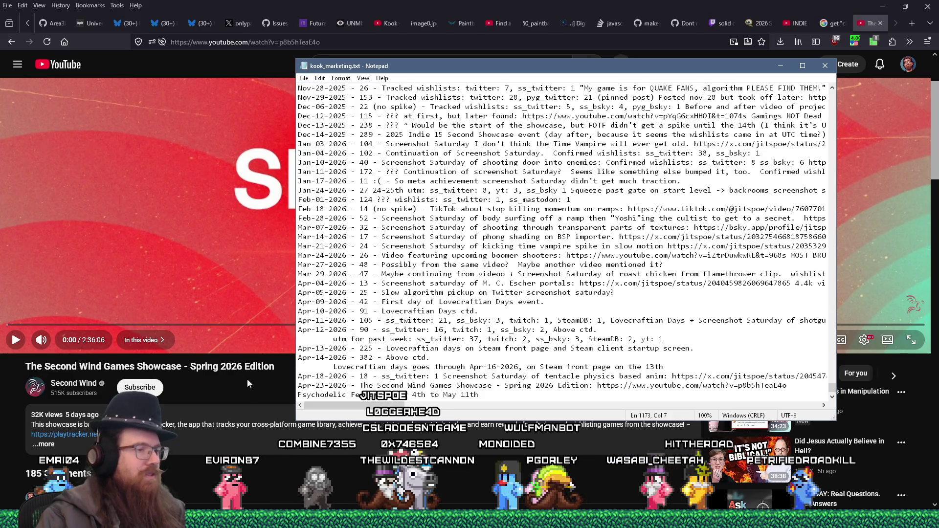
pyautogui.click(248, 379)
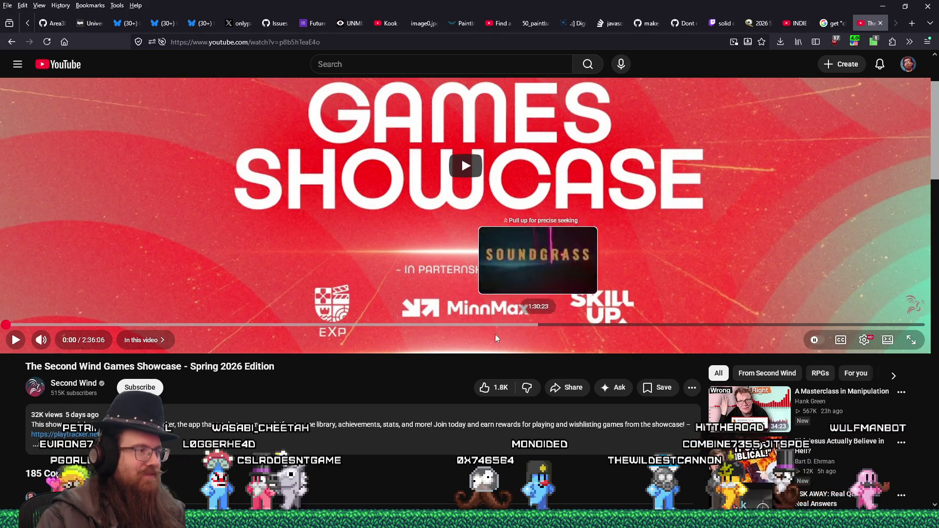
# Step: Expand the showcase description, then jump the video to 15:12 and play it
pyautogui.click(36, 444)
pyautogui.scroll(-8, 37, 445)
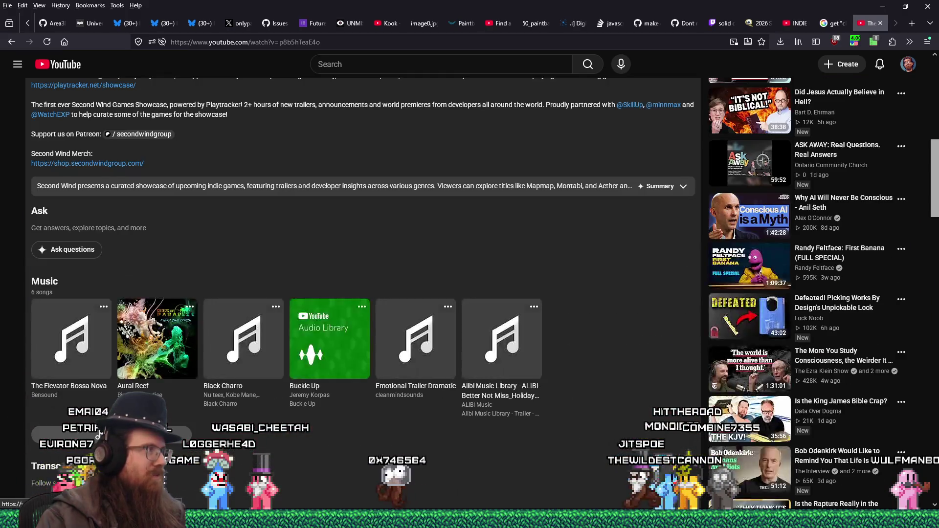
pyautogui.scroll(4, 37, 444)
pyautogui.scroll(-7, 80, 319)
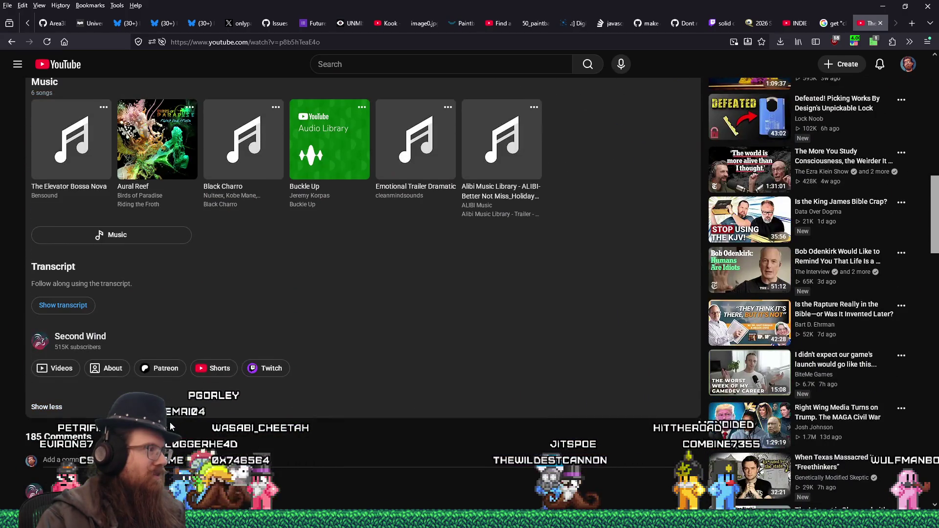
pyautogui.scroll(10, 198, 357)
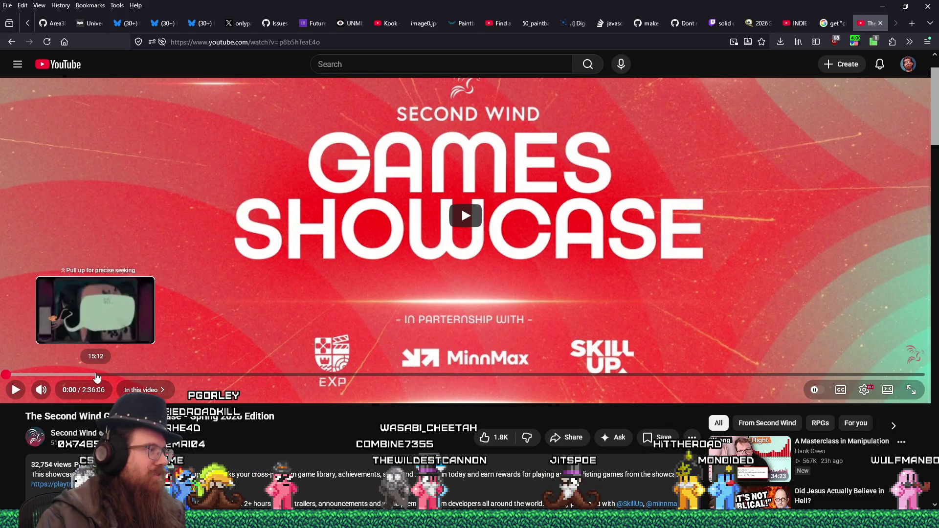
pyautogui.click(97, 376)
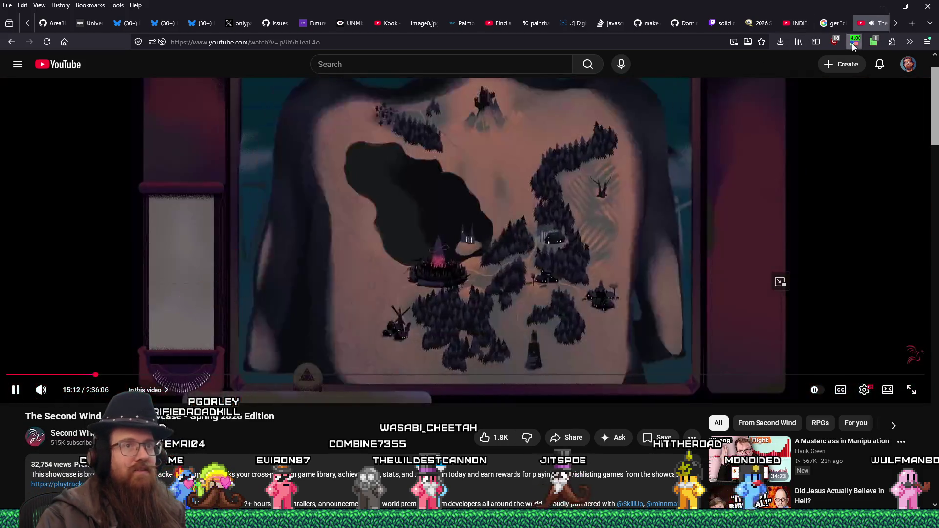
pyautogui.click(854, 42)
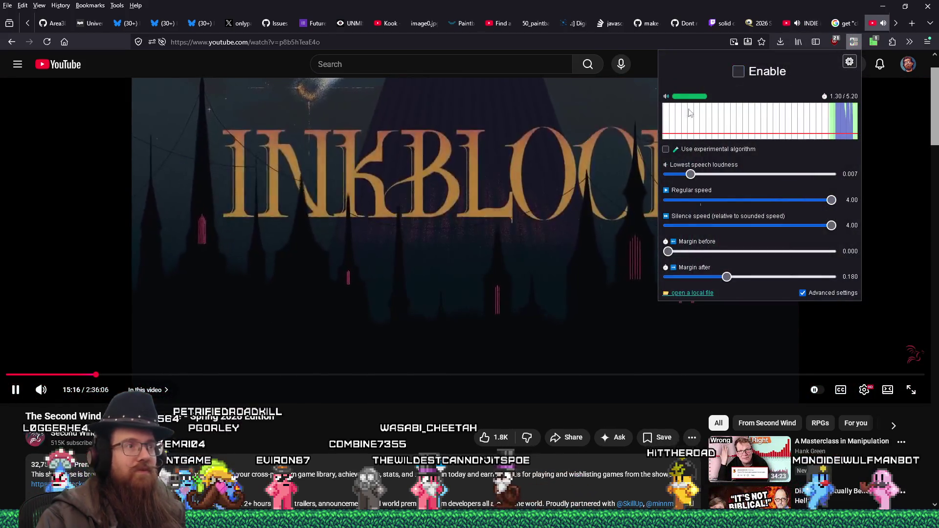
# Step: Close the Jump Cutter popup and like the Second Wind showcase video
pyautogui.click(363, 331)
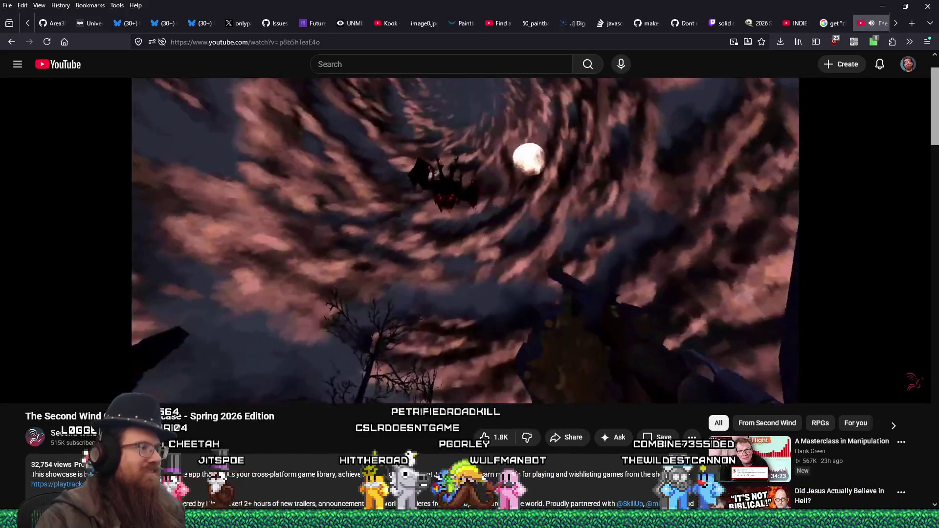
pyautogui.scroll(2, 567, 343)
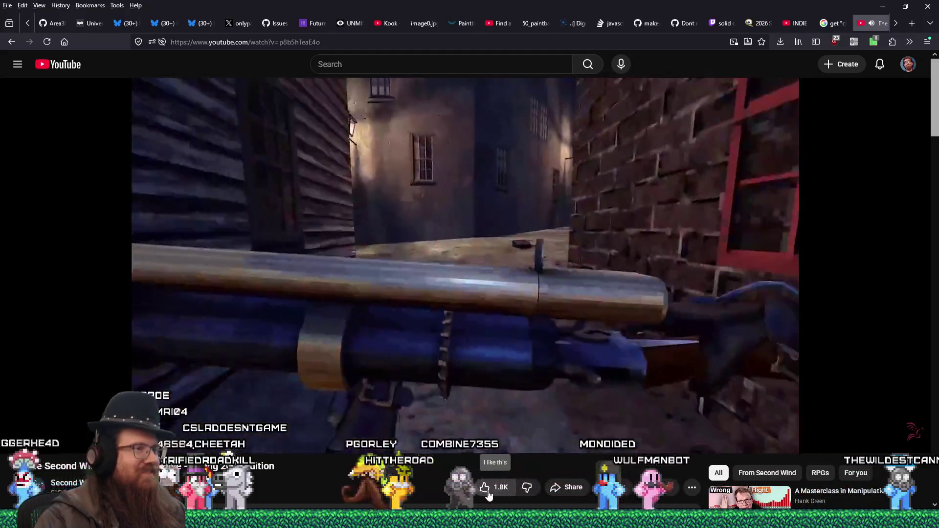
pyautogui.click(487, 492)
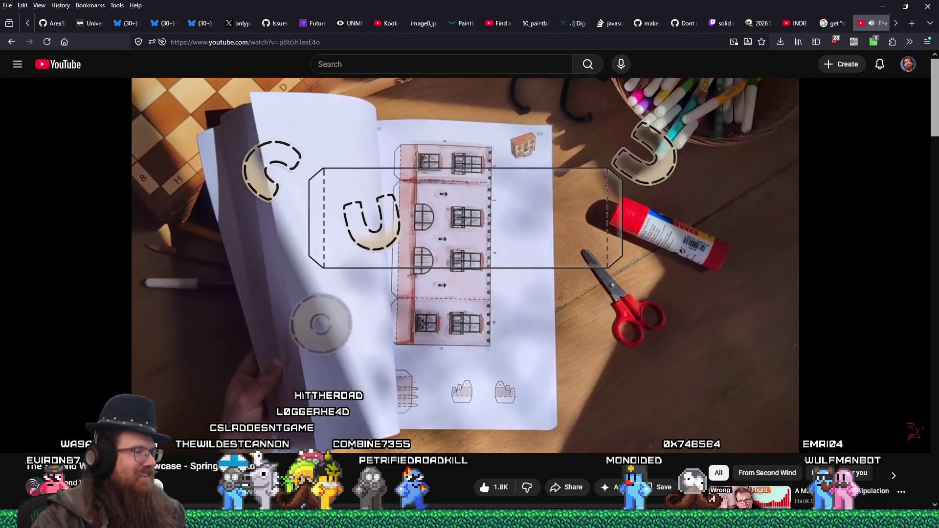
# Step: Expand and read the showcase description, then scroll back up to the player
pyautogui.scroll(-2, 247, 470)
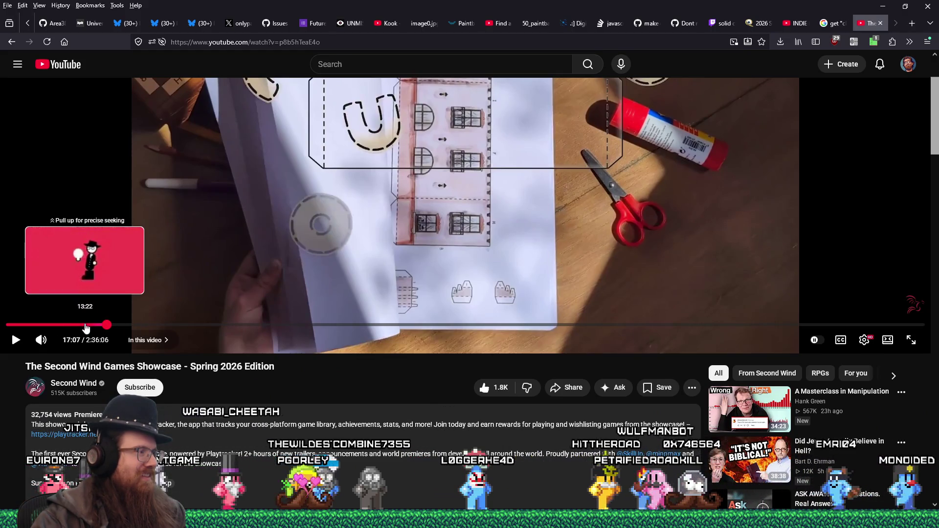
pyautogui.click(172, 430)
pyautogui.scroll(-10, 171, 431)
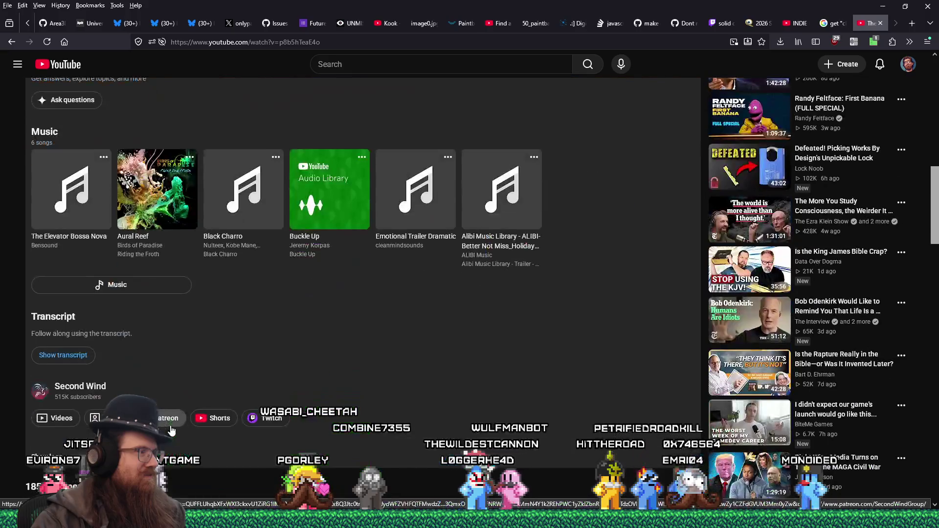
pyautogui.scroll(-5, 172, 430)
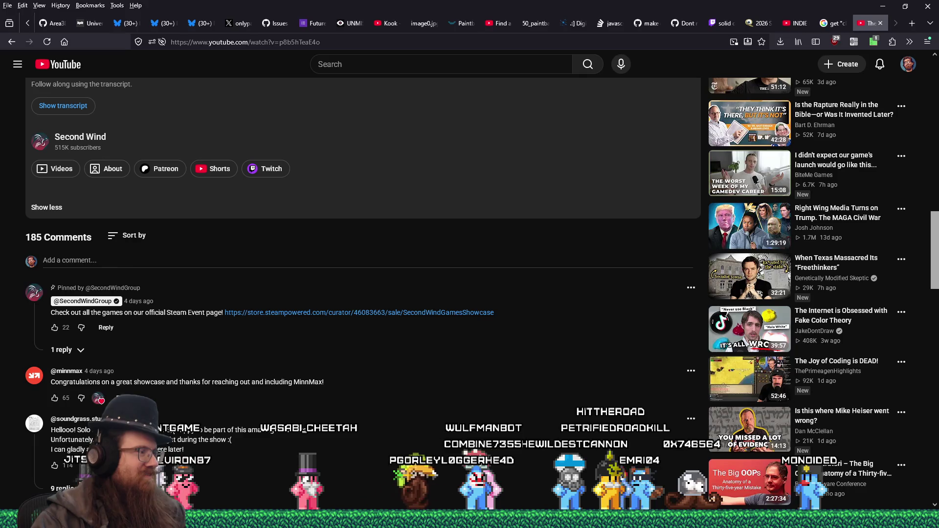
pyautogui.scroll(-2, 171, 430)
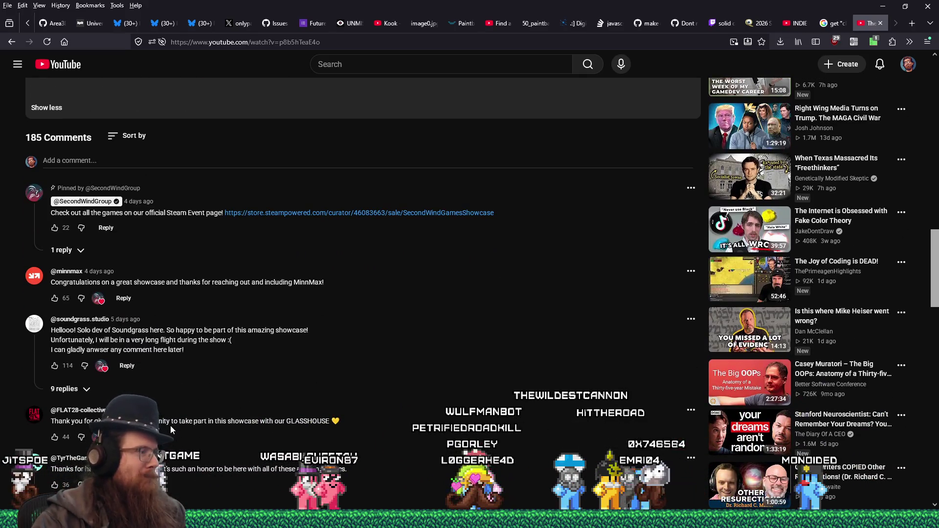
pyautogui.scroll(-5, 171, 430)
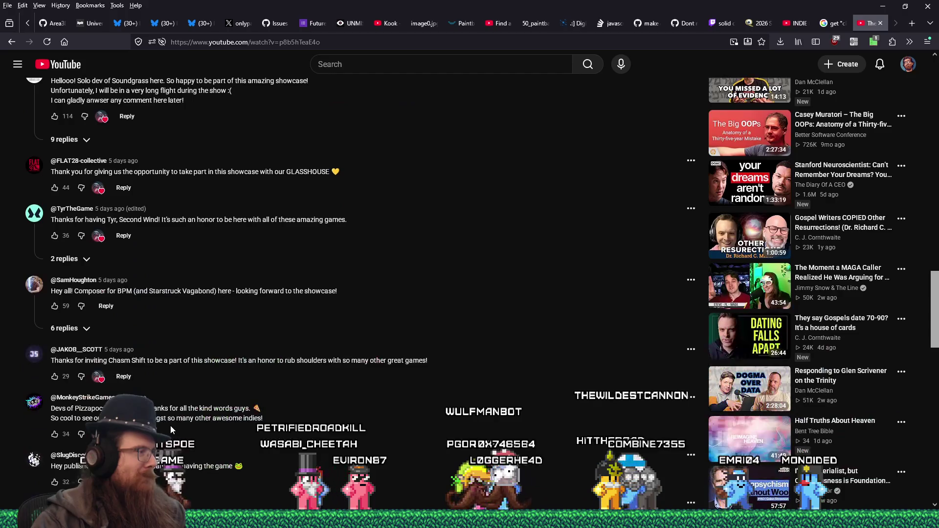
pyautogui.scroll(-3, 170, 425)
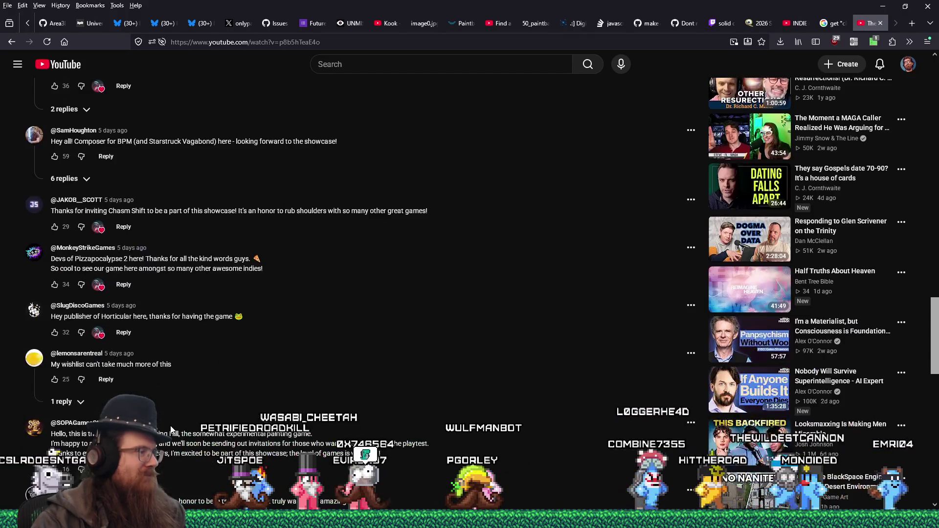
pyautogui.scroll(4, 170, 426)
pyautogui.scroll(11, 170, 426)
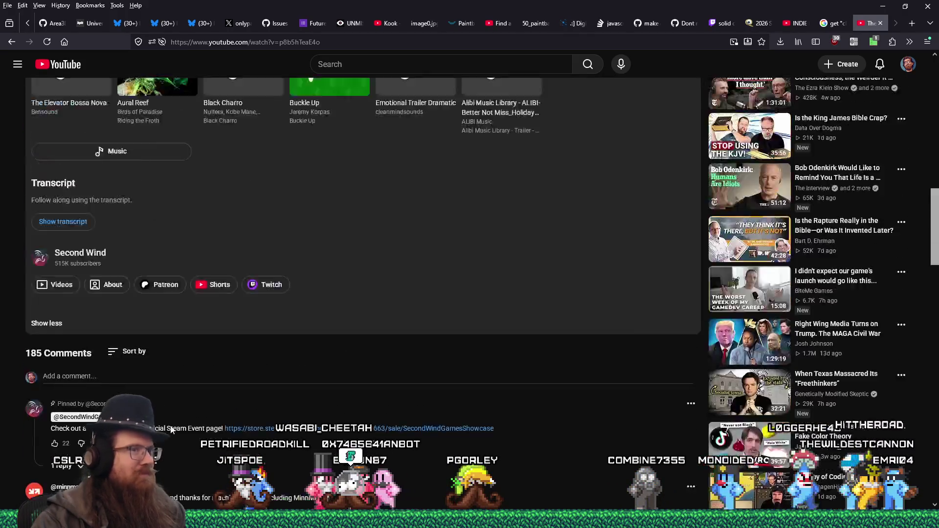
pyautogui.scroll(10, 171, 425)
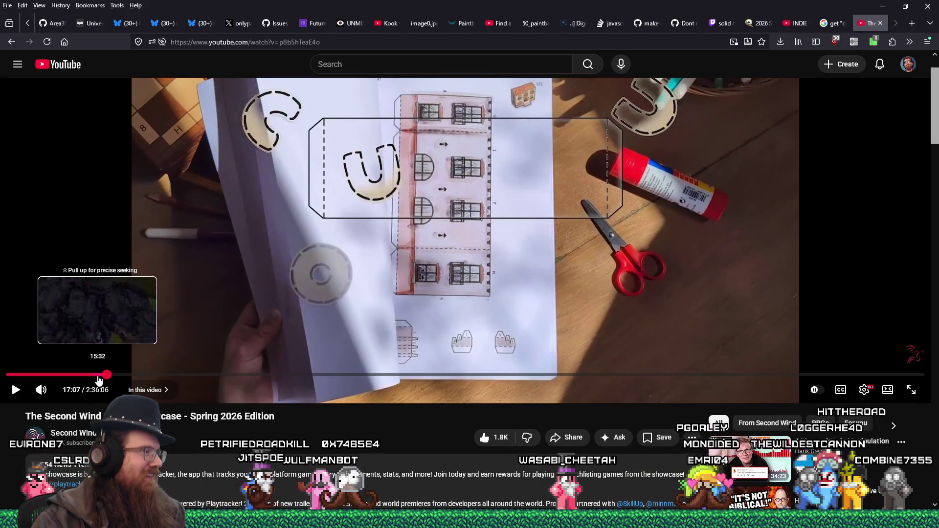
# Step: Replay the Inkblood trailer from 15:17, pause at 15:27, and start a comment
pyautogui.click(96, 375)
pyautogui.click(16, 390)
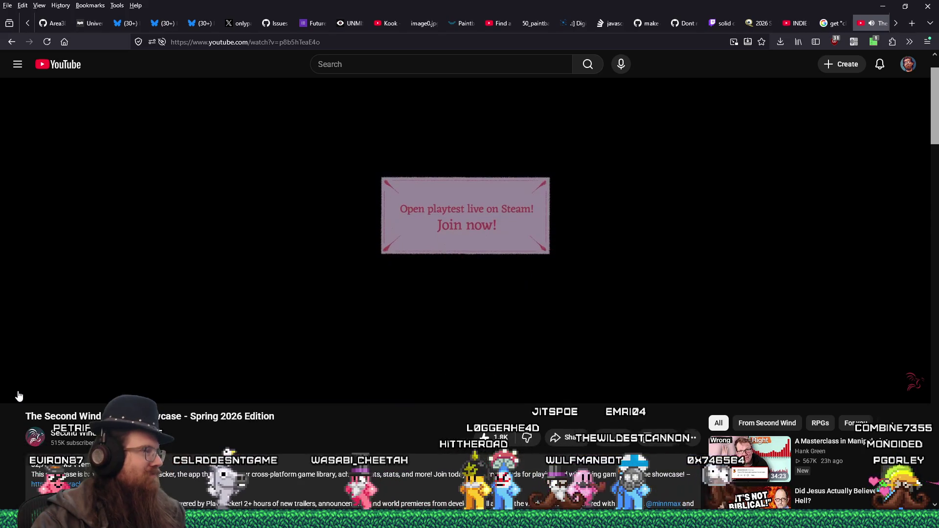
pyautogui.moveTo(17, 395)
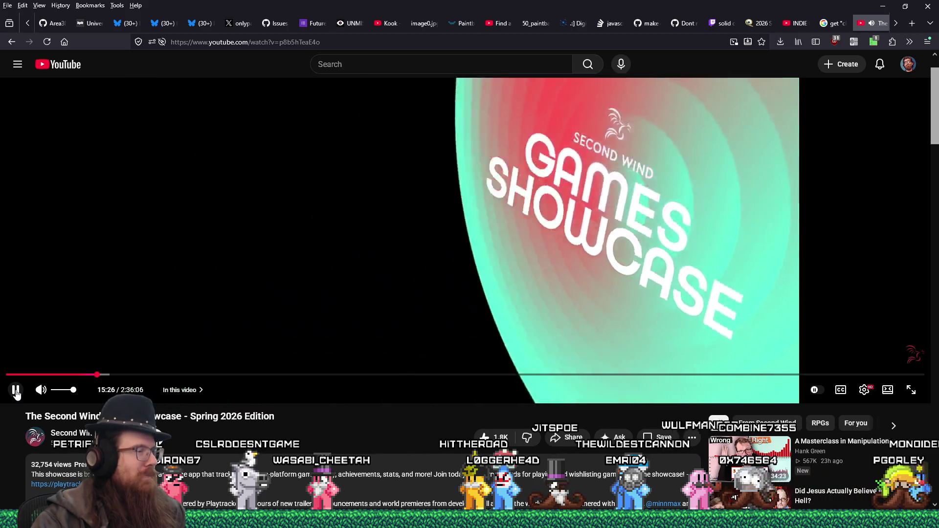
pyautogui.click(16, 390)
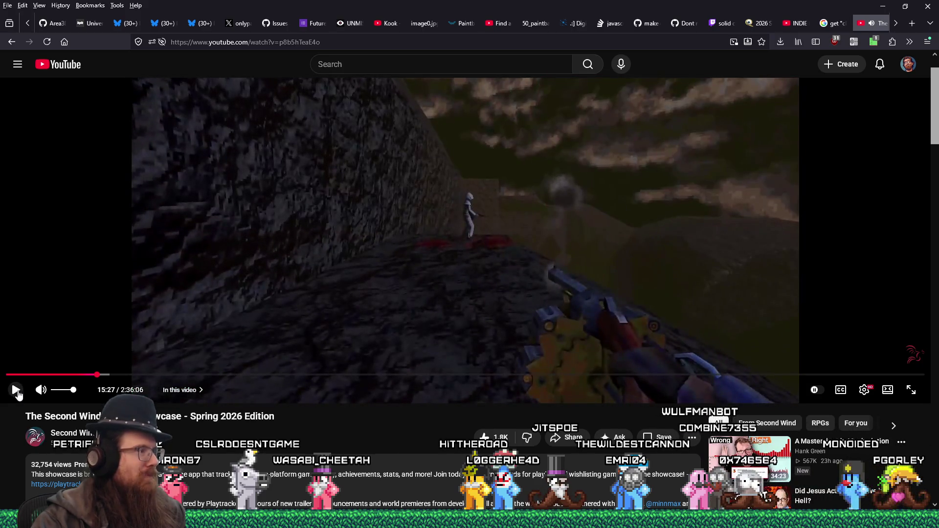
pyautogui.rightClick(98, 380)
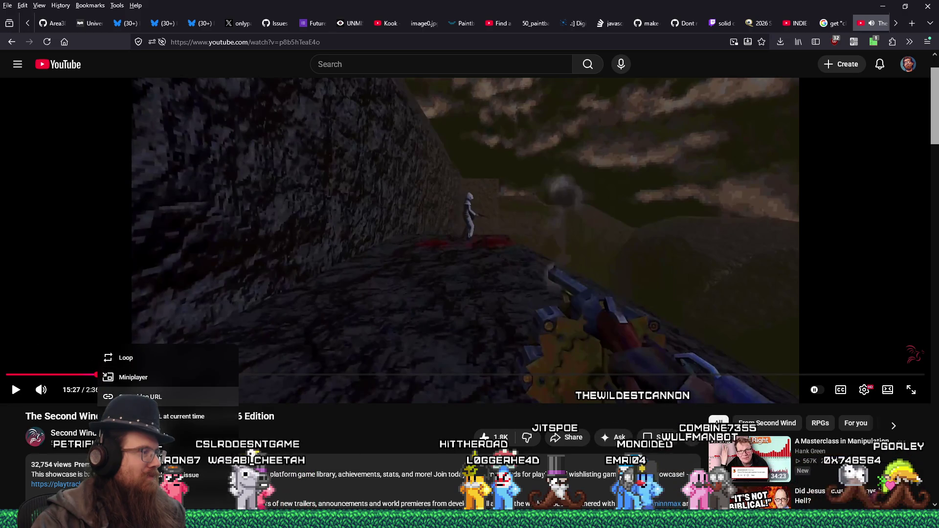
pyautogui.click(14, 435)
pyautogui.scroll(-10, 15, 434)
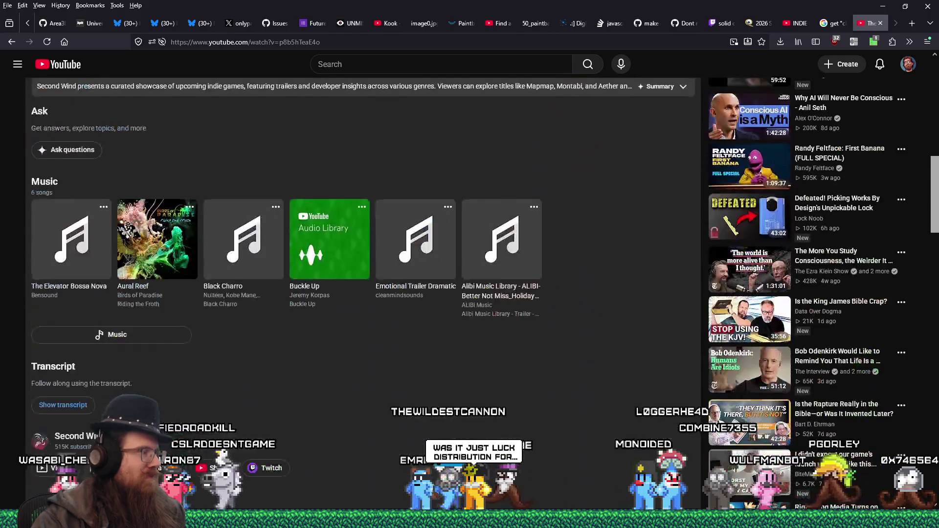
pyautogui.click(120, 212)
pyautogui.write('Thanks so much for featuring KOO')
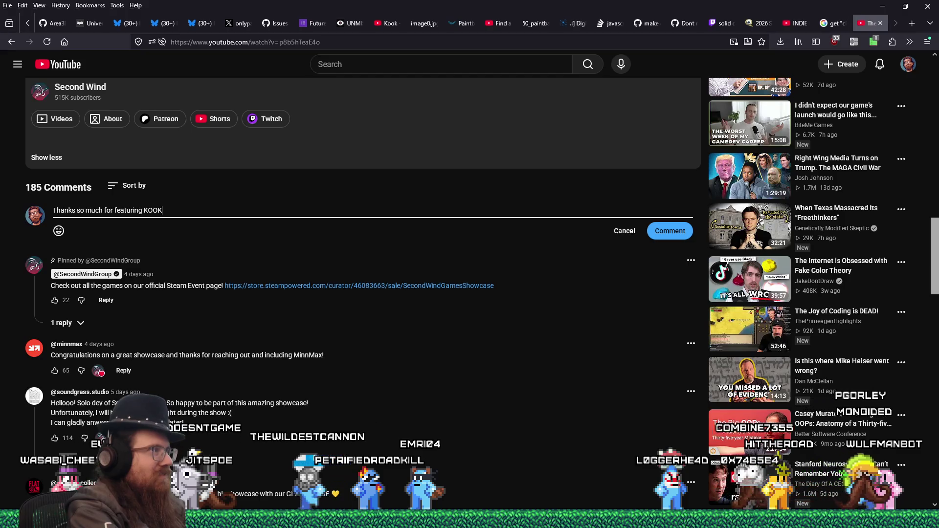
# Step: Begin the KOOK comment, then find and select 'Chasm Shift' in a developer's comment
pyautogui.write('K')
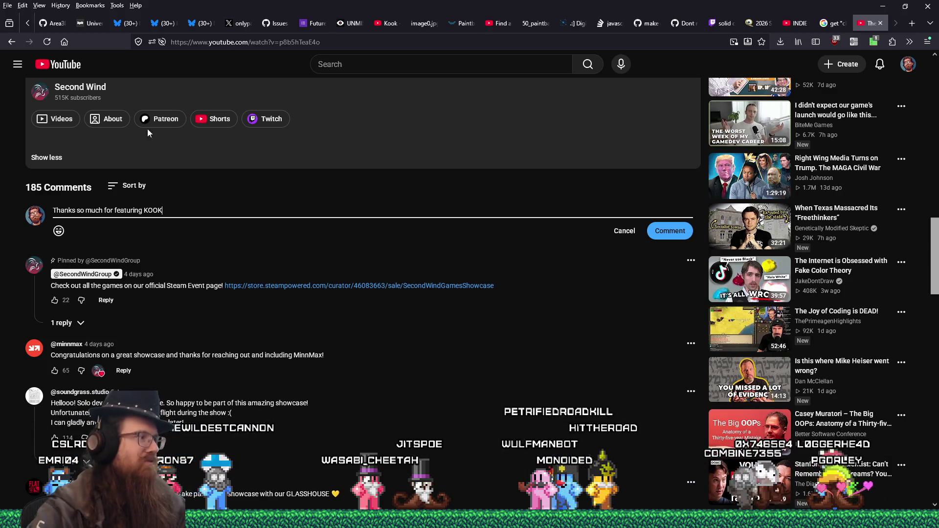
pyautogui.scroll(-2, 176, 367)
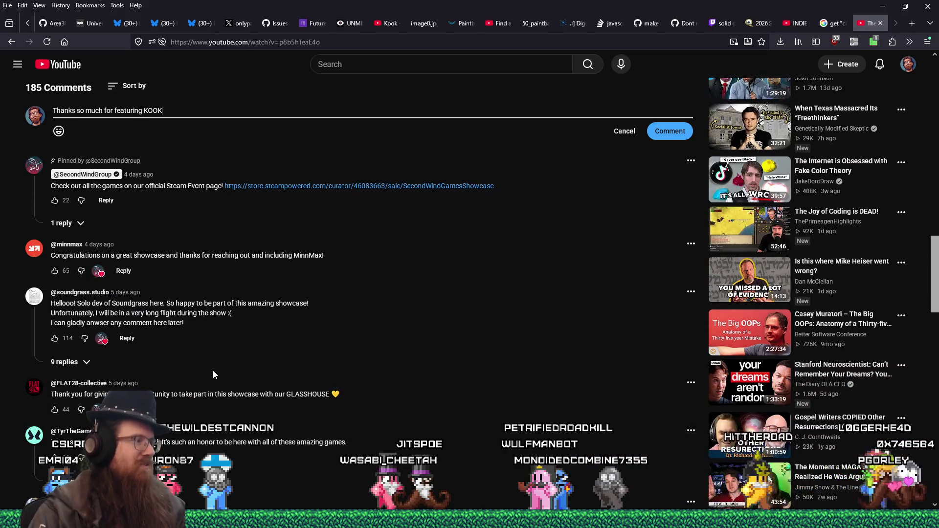
pyautogui.scroll(-3, 213, 371)
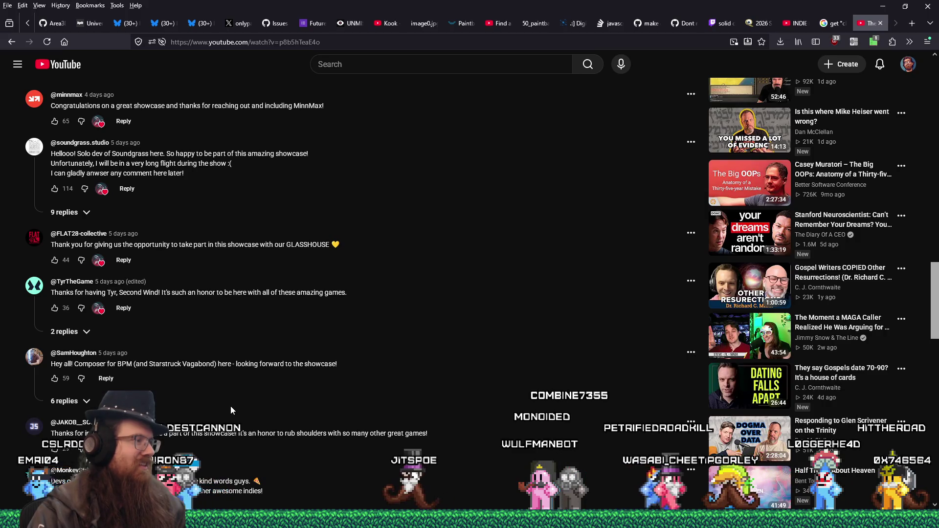
pyautogui.scroll(-2, 231, 409)
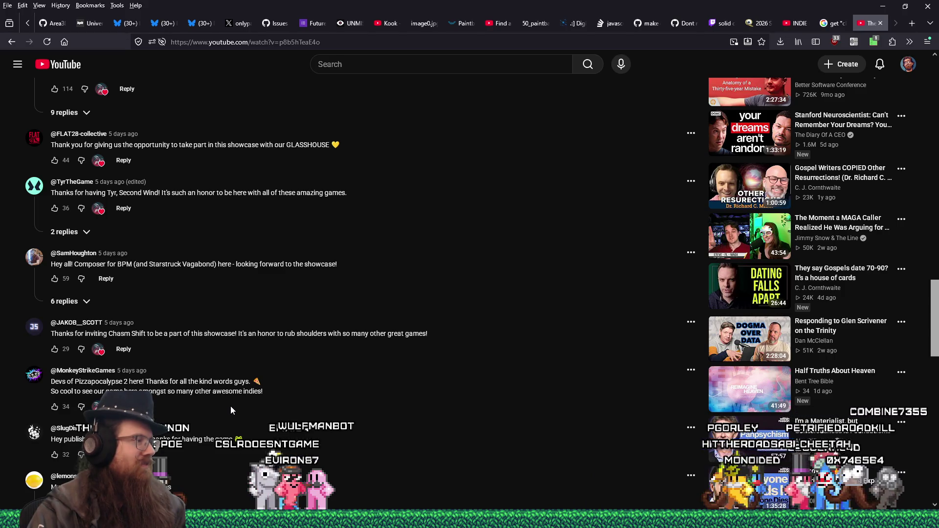
pyautogui.scroll(-2, 231, 408)
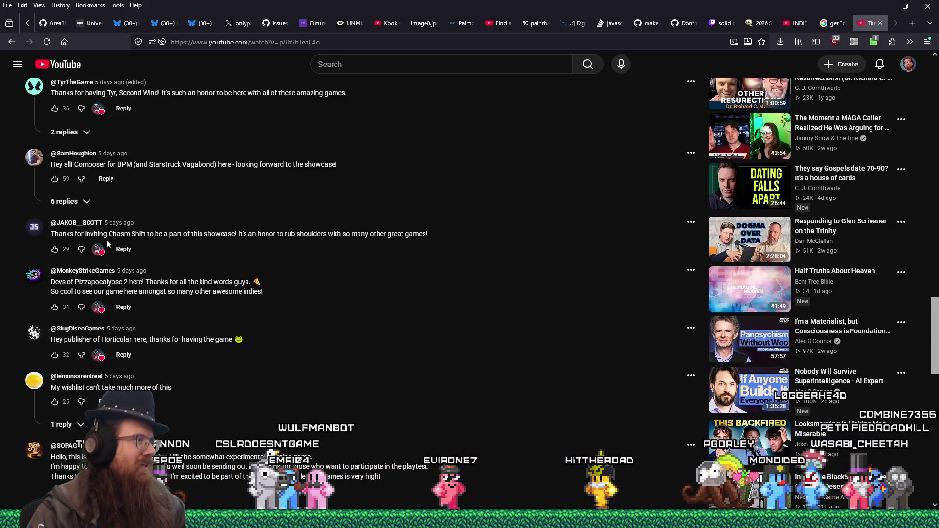
pyautogui.rightClick(146, 234)
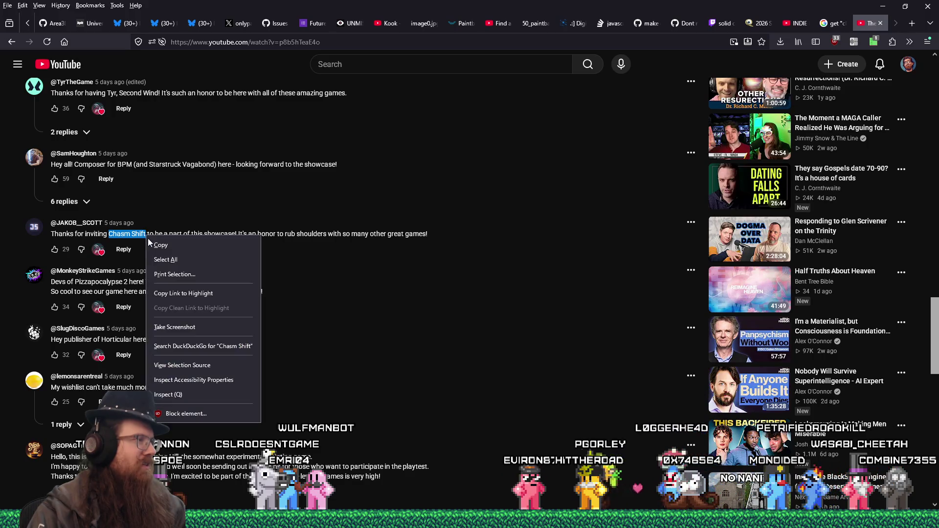
# Step: Copy 'Chasm Shift', search it in a new tab, and open its Steam store page
pyautogui.click(167, 243)
pyautogui.click(912, 23)
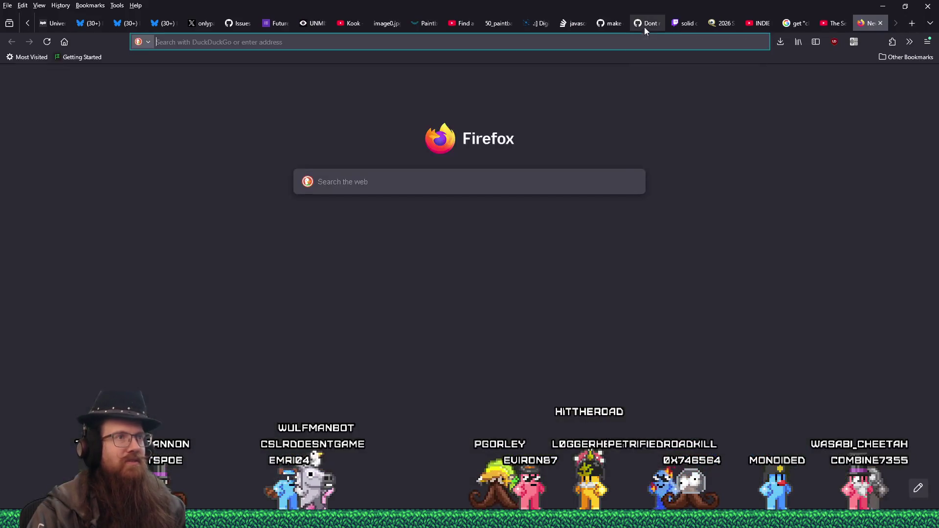
pyautogui.rightClick(645, 28)
pyautogui.click(588, 42)
pyautogui.rightClick(587, 42)
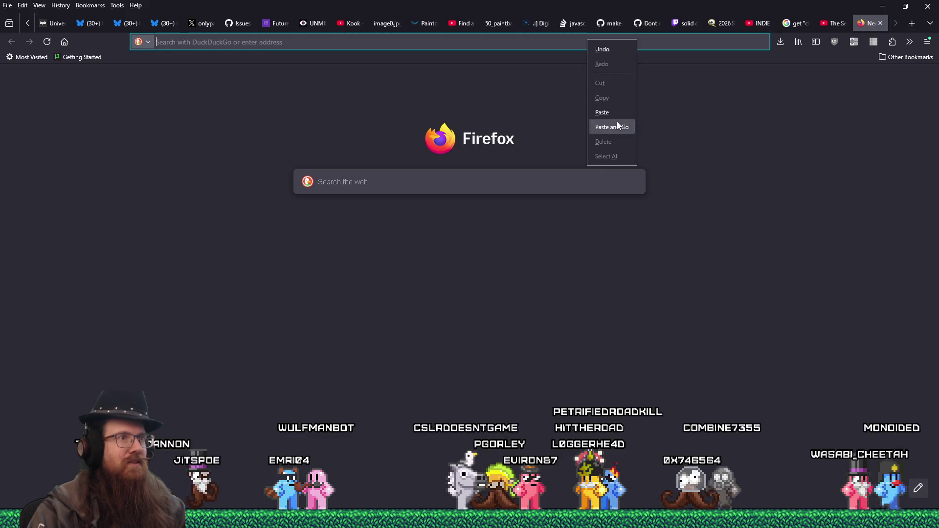
pyautogui.click(611, 122)
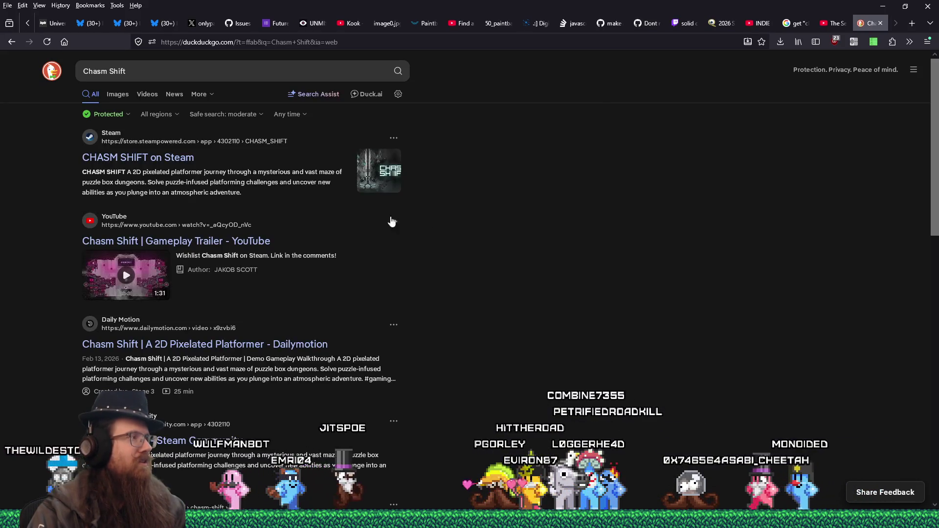
pyautogui.click(174, 168)
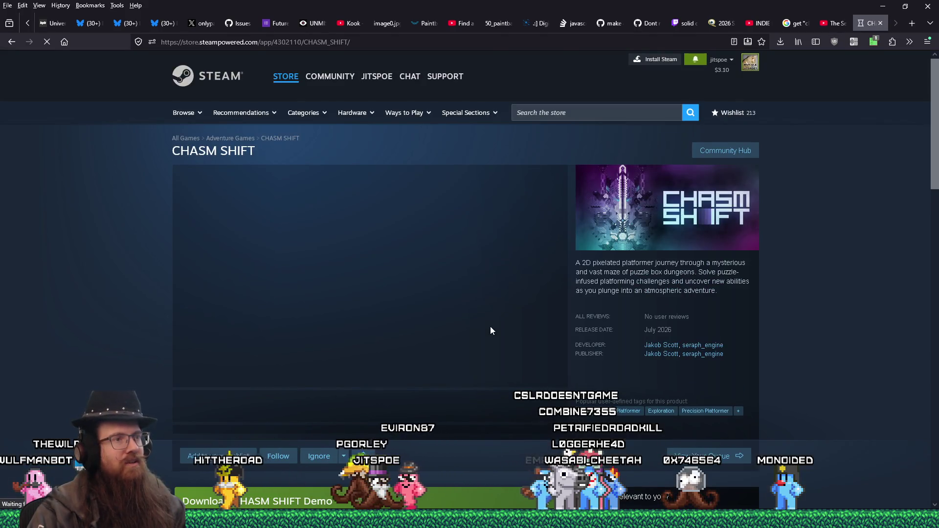
# Step: Browse CHASM SHIFT's screenshots, then return to the YouTube showcase comments
pyautogui.click(387, 406)
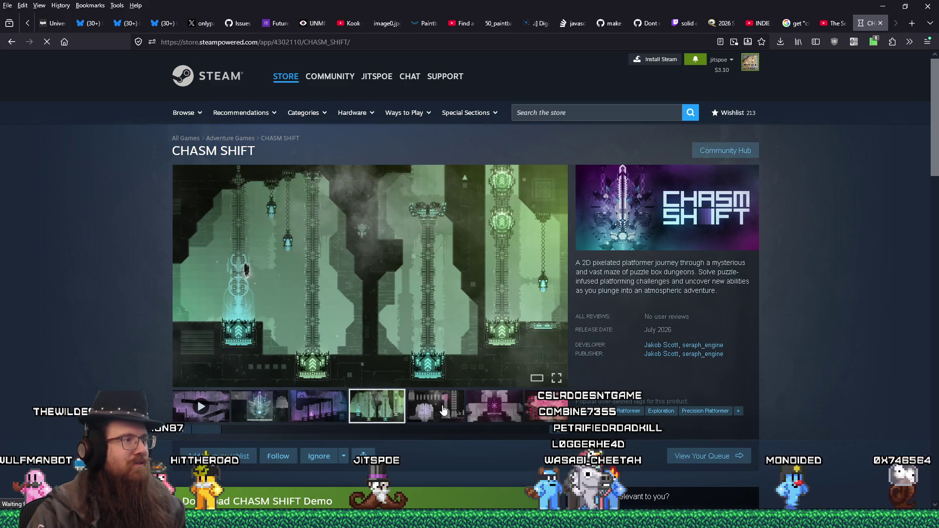
pyautogui.click(444, 410)
pyautogui.click(482, 410)
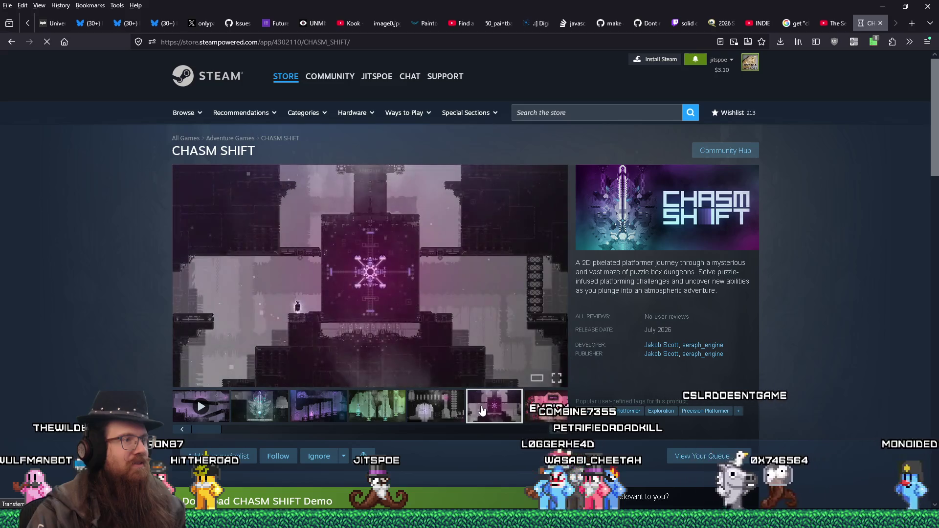
pyautogui.scroll(-2, 482, 410)
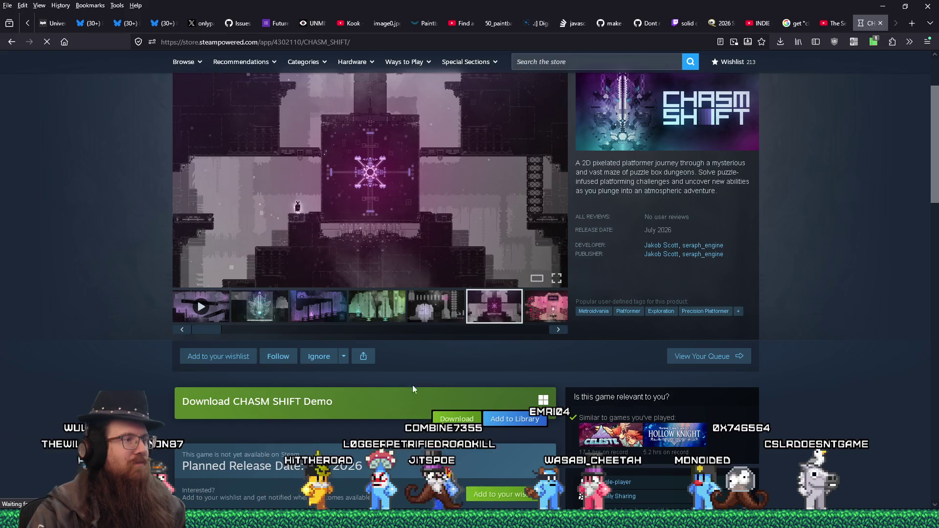
pyautogui.click(322, 320)
pyautogui.scroll(-3, 329, 337)
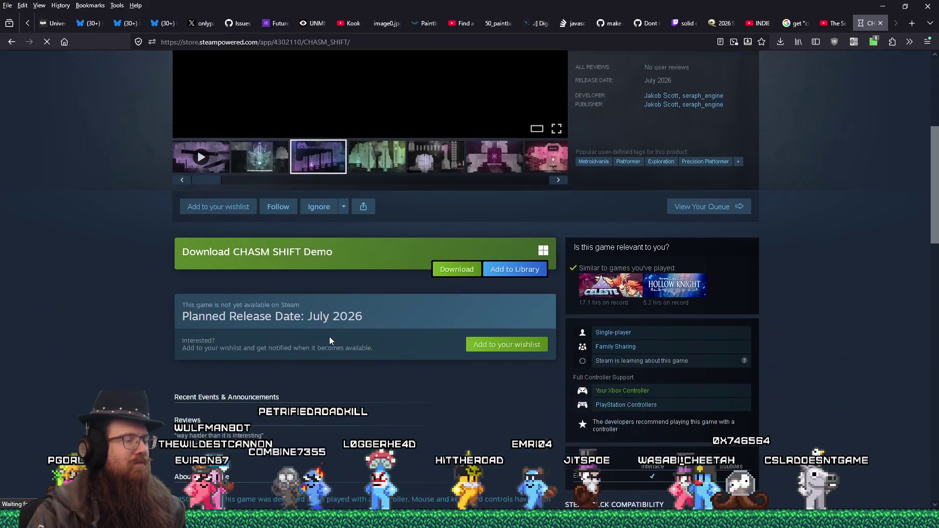
pyautogui.scroll(3, 330, 337)
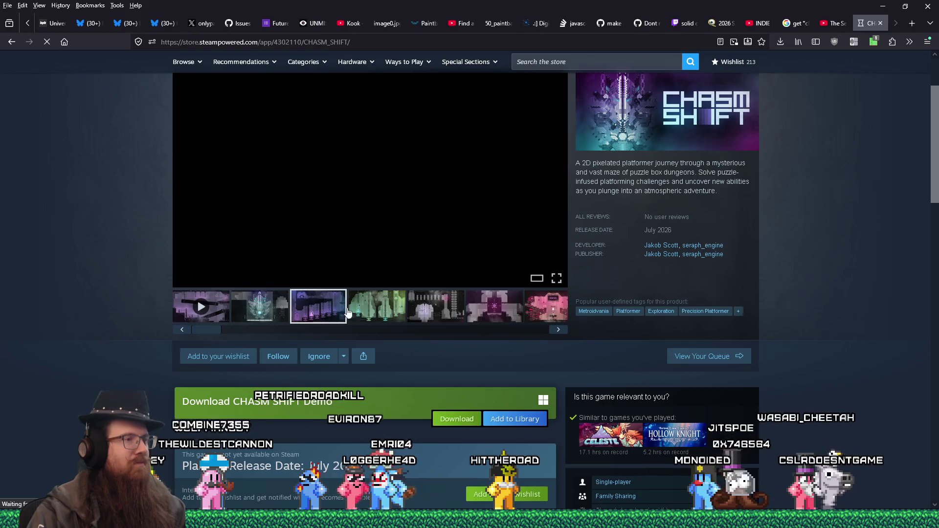
pyautogui.click(278, 315)
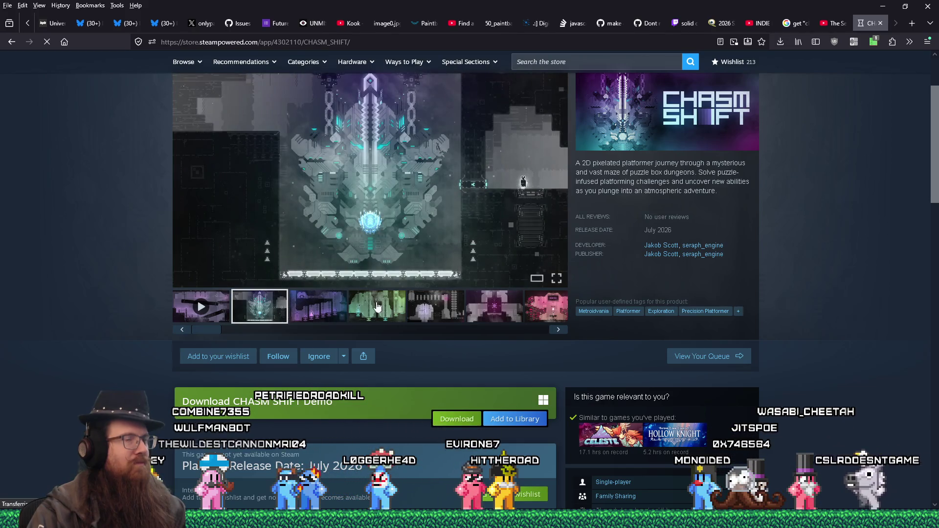
pyautogui.click(825, 23)
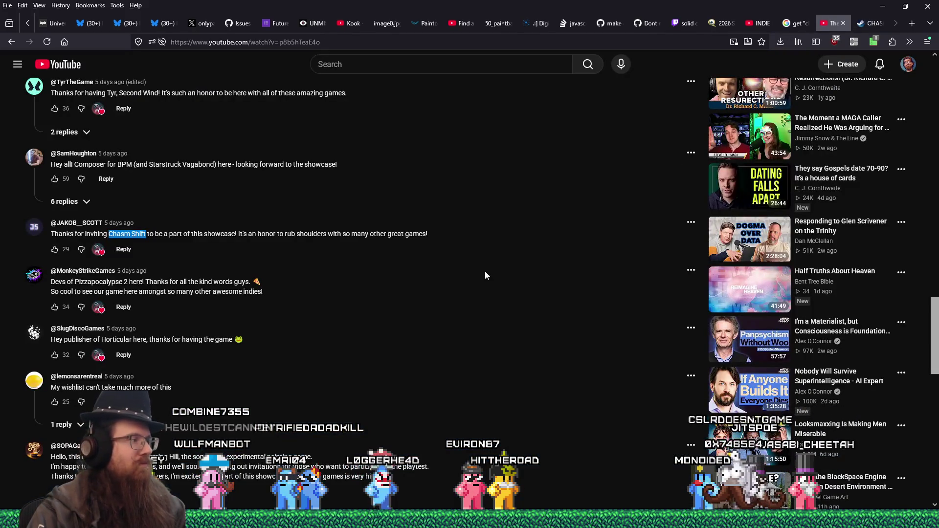
pyautogui.scroll(-2, 391, 355)
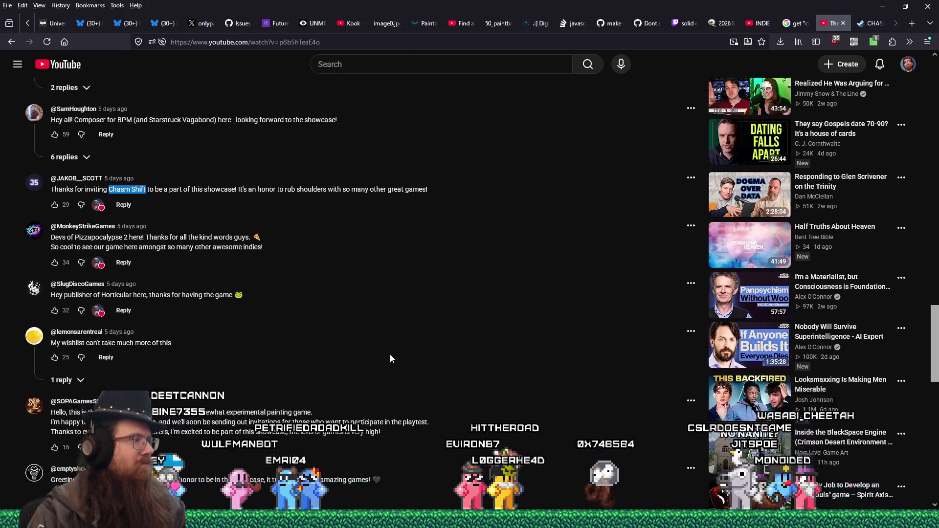
# Step: Scroll through the comments and back up to the title showing 32,754 views
pyautogui.scroll(-6, 390, 354)
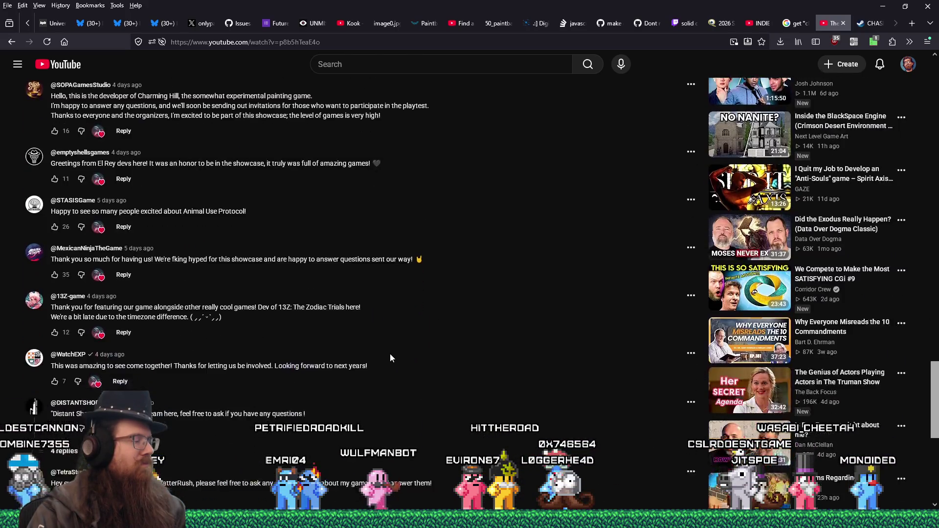
pyautogui.scroll(-2, 390, 354)
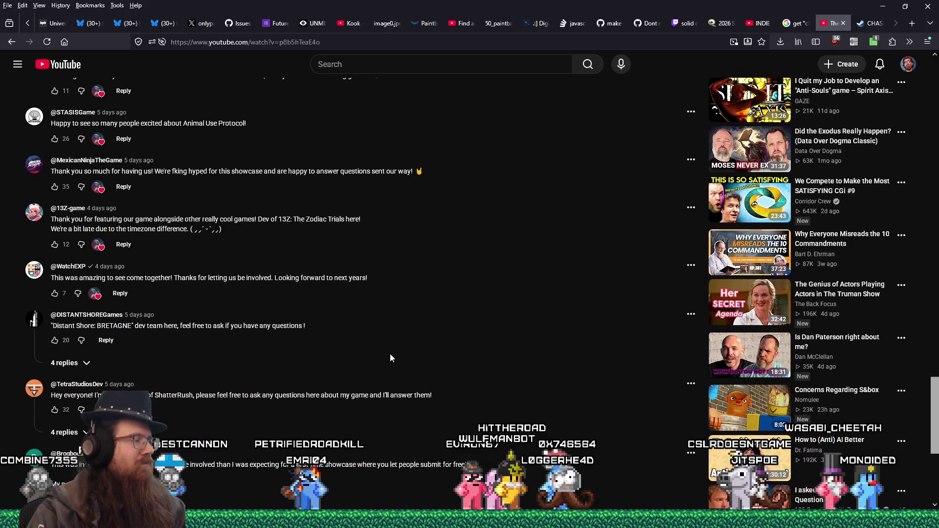
pyautogui.scroll(-2, 391, 355)
pyautogui.scroll(-2, 390, 354)
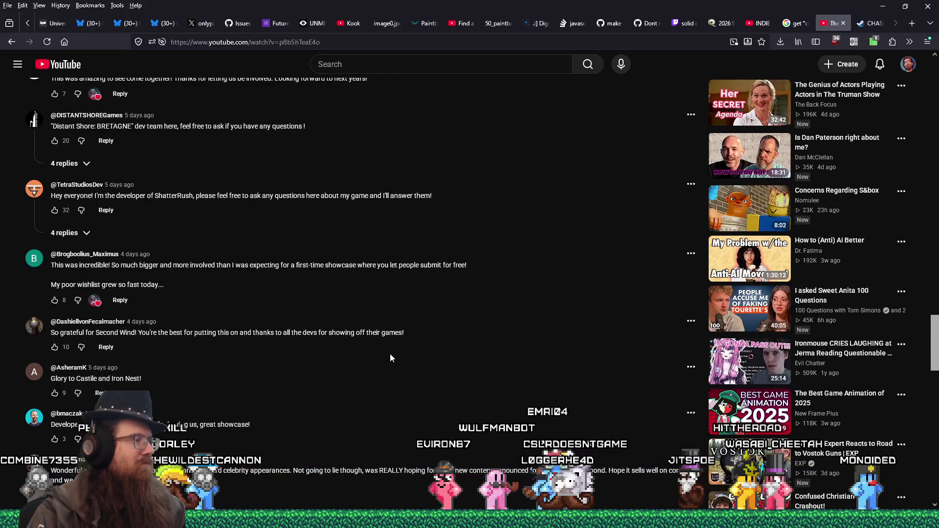
pyautogui.scroll(-3, 390, 354)
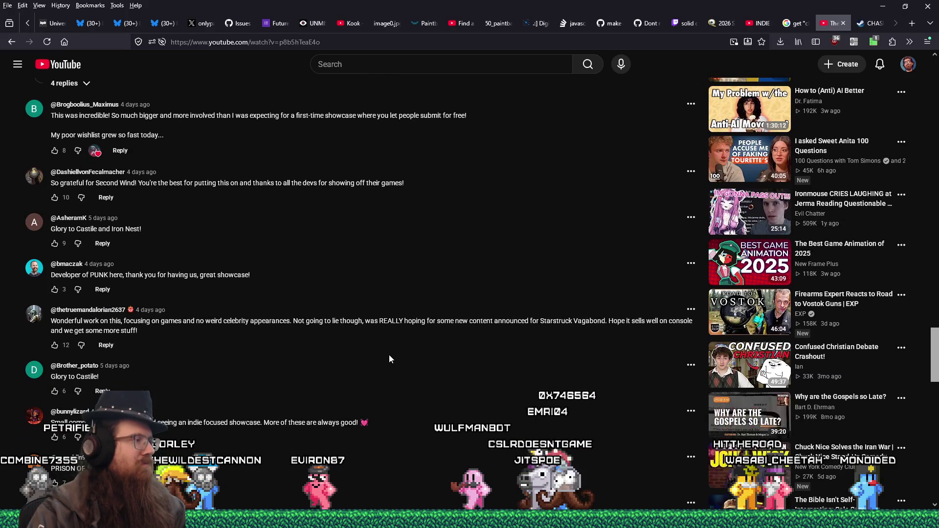
pyautogui.scroll(-4, 389, 359)
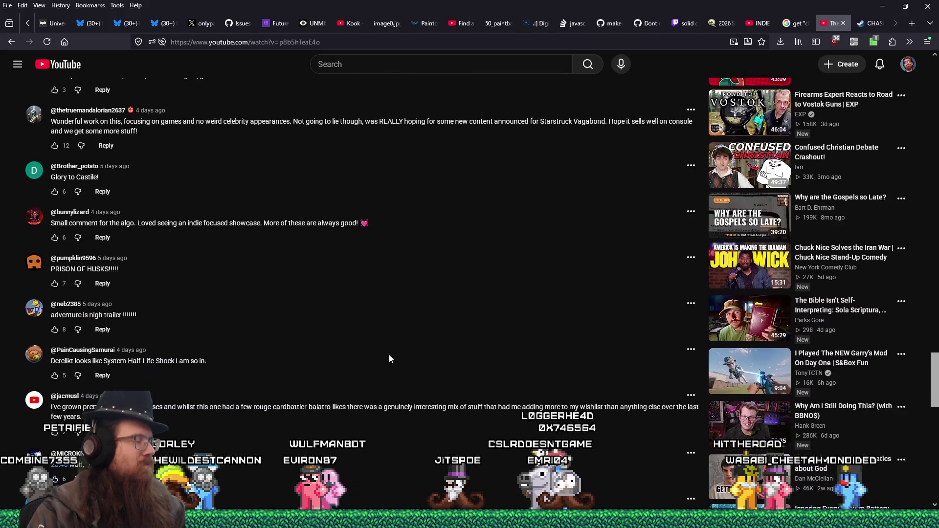
pyautogui.scroll(-7, 389, 355)
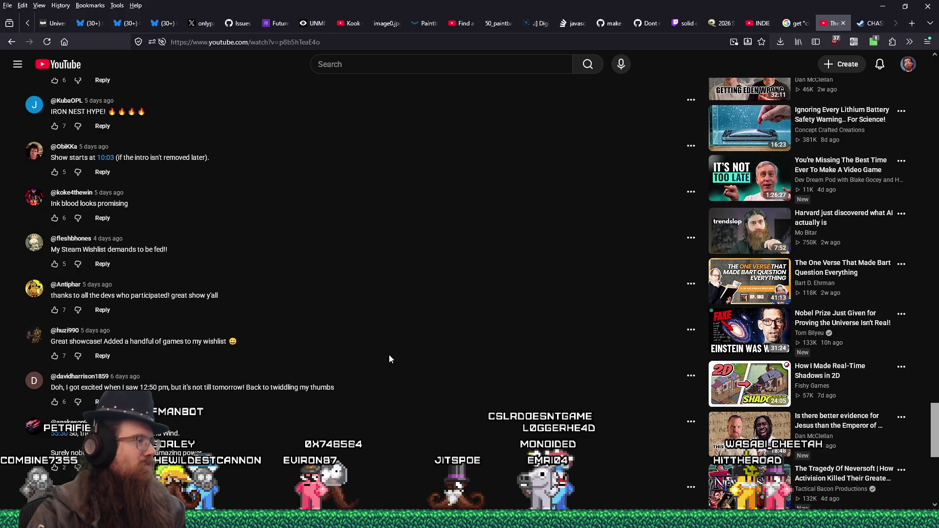
pyautogui.scroll(-4, 389, 356)
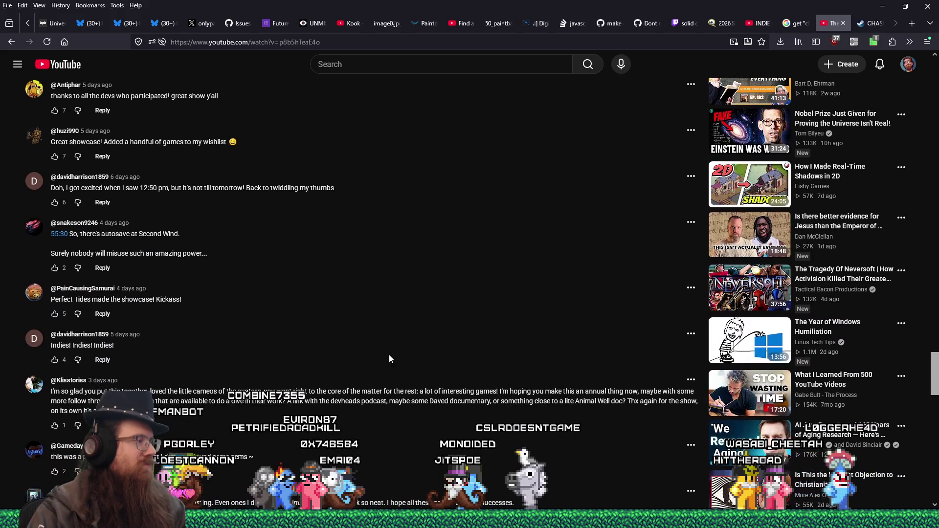
pyautogui.scroll(15, 389, 354)
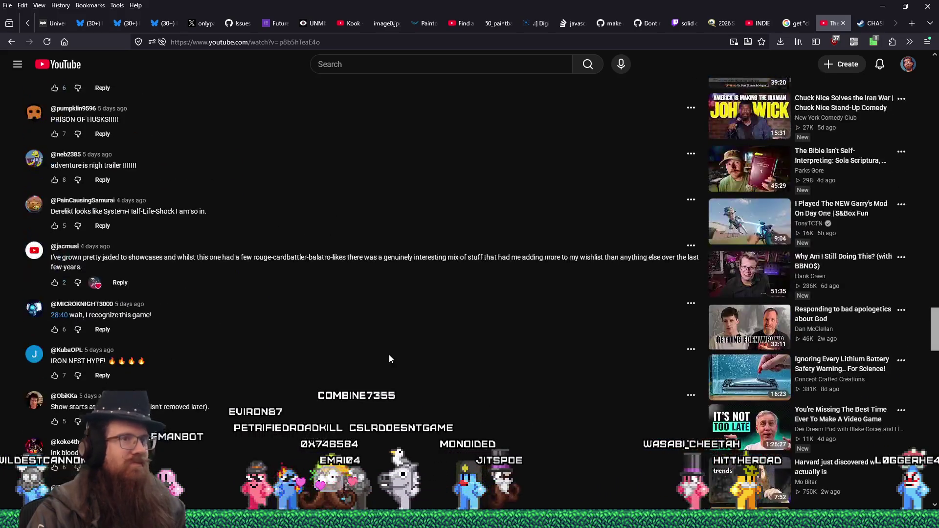
pyautogui.scroll(15, 392, 364)
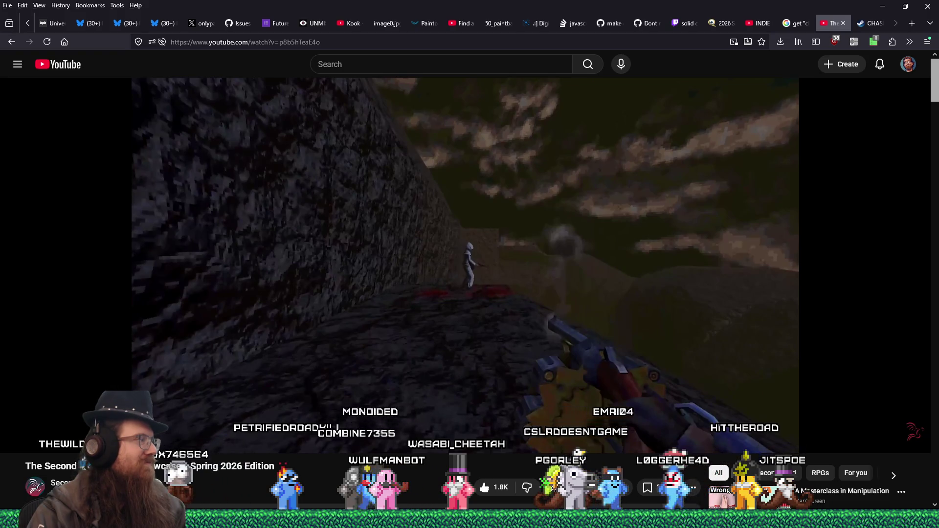
pyautogui.moveTo(150, 313)
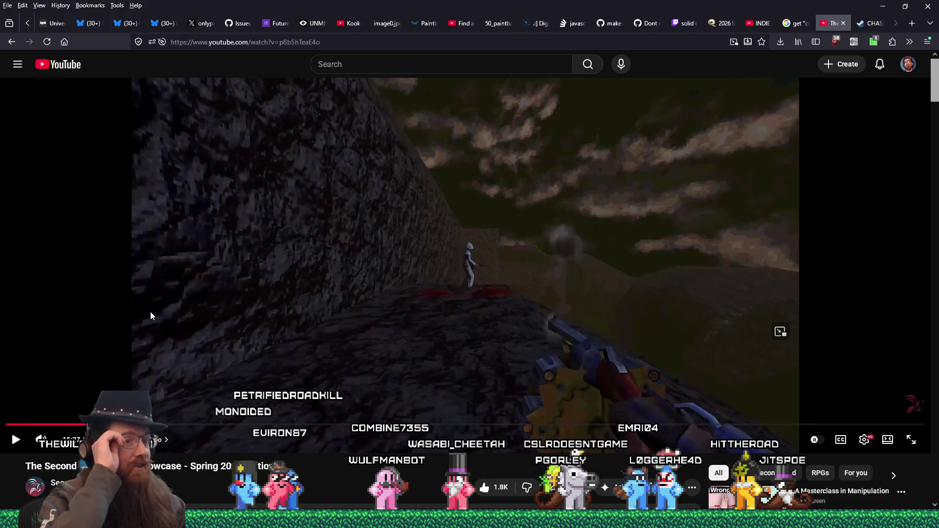
pyautogui.moveTo(82, 426)
pyautogui.mouseDown()
pyautogui.moveTo(69, 429)
pyautogui.moveTo(88, 429)
pyautogui.mouseUp()
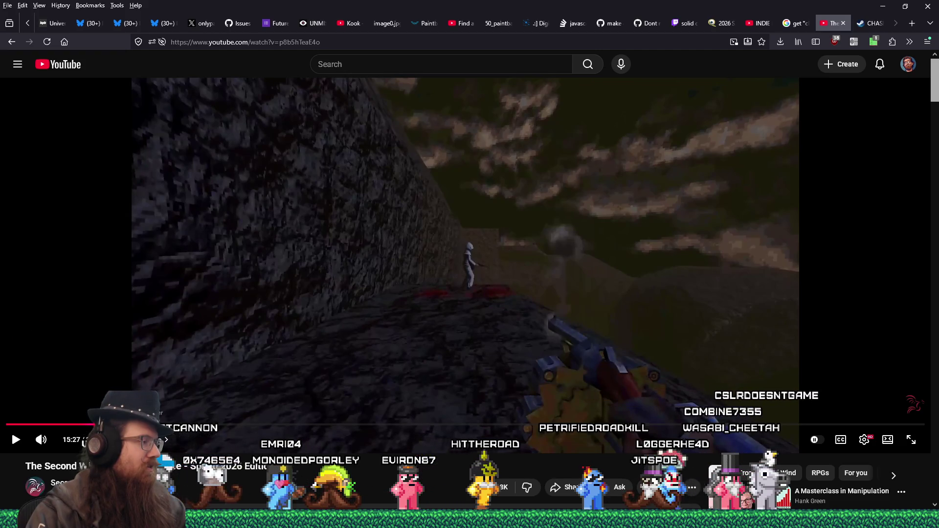
pyautogui.scroll(-4, 225, 450)
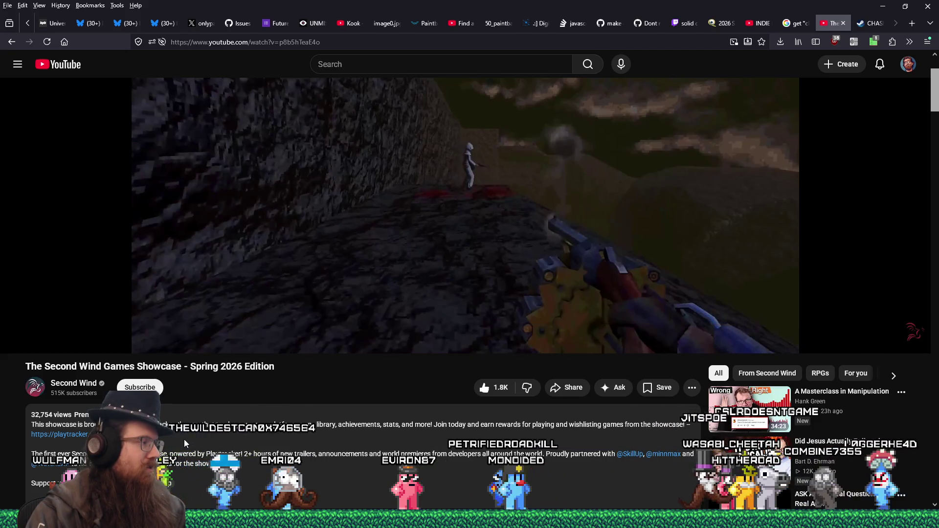
# Step: Record '32k views, 1.8k upvotes.' for the showcase entry in kook_marketing.txt
pyautogui.hotkey('alt', 'Tab')
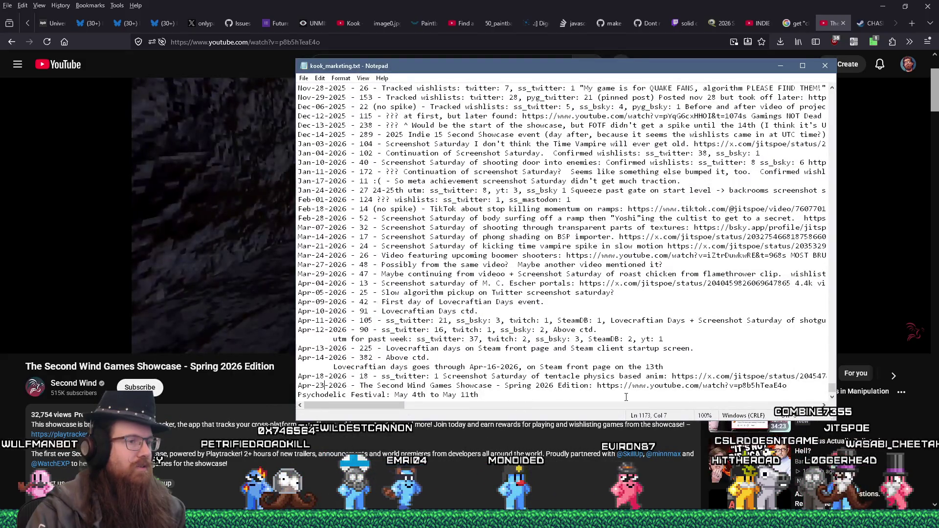
pyautogui.write(' 32k view')
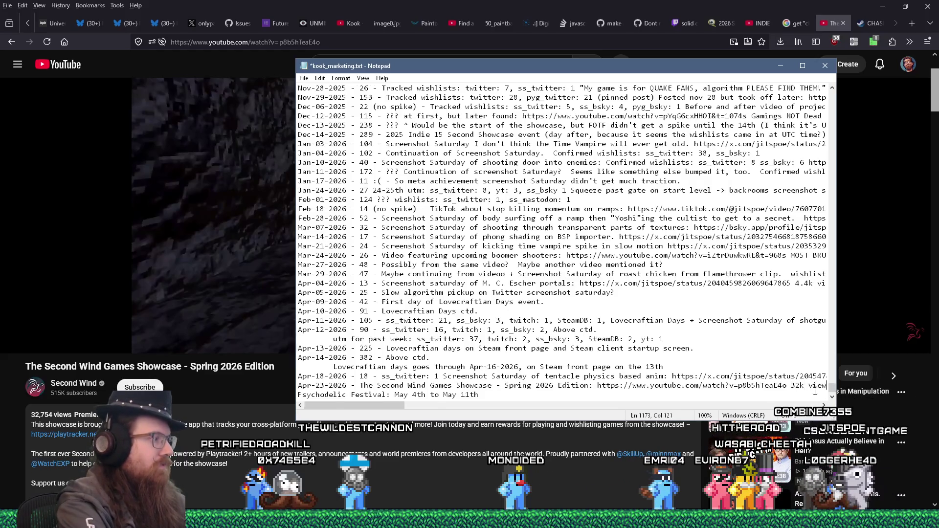
pyautogui.write('s')
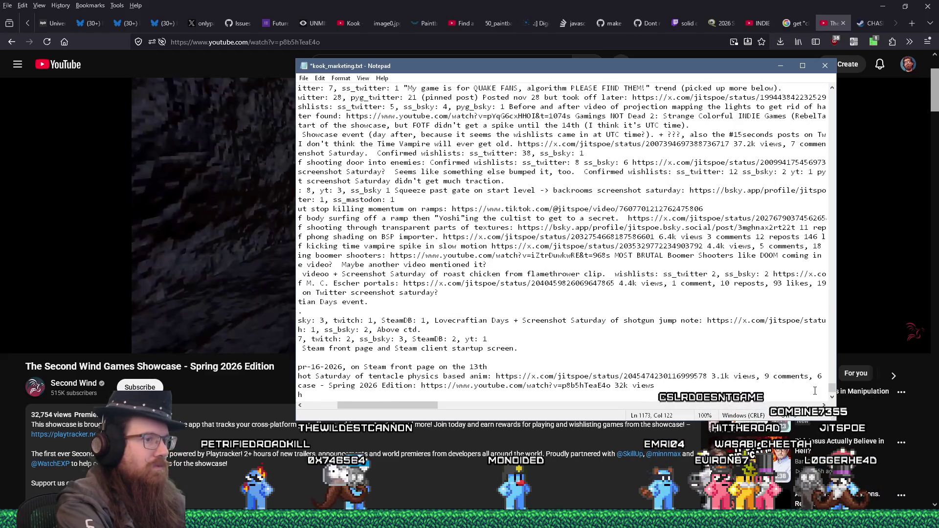
pyautogui.hotkey('alt', 'Tab')
pyautogui.hotkey('alt', 'Tab')
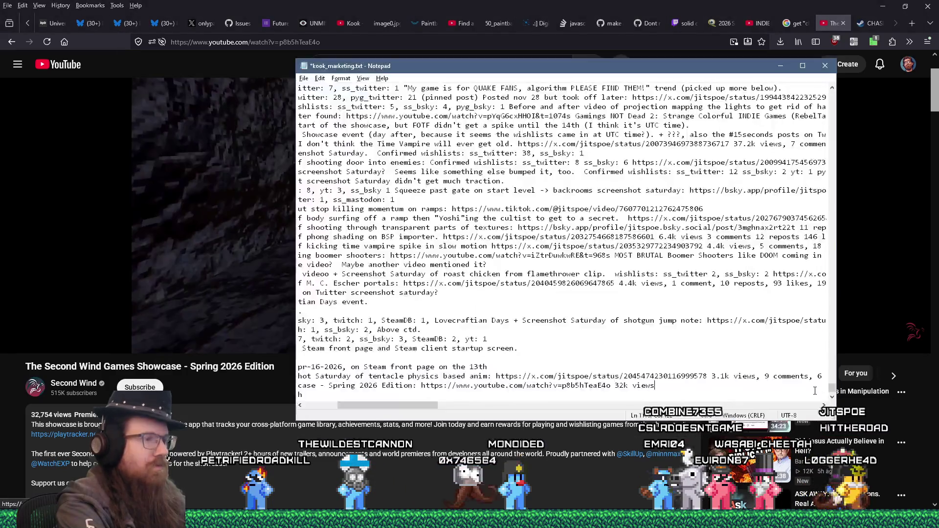
pyautogui.write(', 1.8')
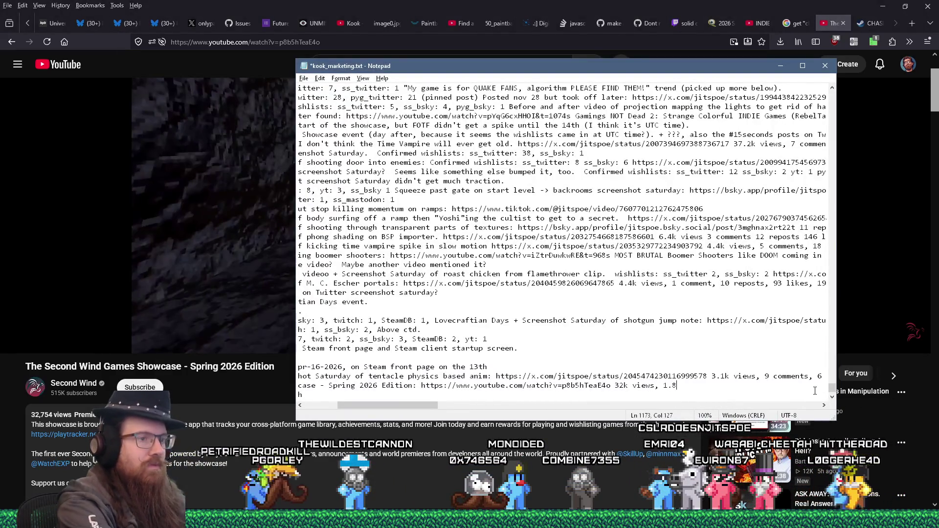
pyautogui.write('k upvotes.')
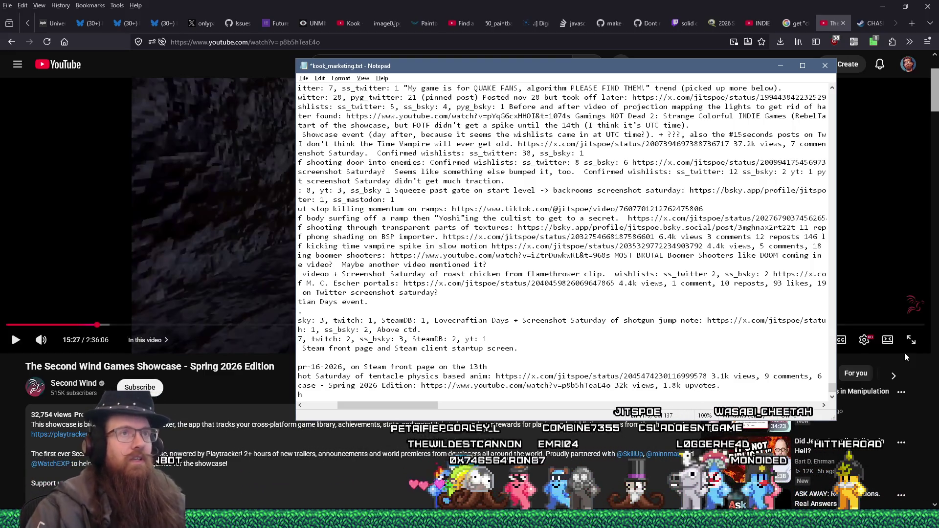
pyautogui.click(818, 4)
# Step: Load the Wishes By Day bookmark via *w and set the range to 2 weeks
pyautogui.click(759, 23)
pyautogui.hotkey('ctrl', 'l')
pyautogui.write('https://www.youtube.com/watch?v=p8b5hTeaE4o')
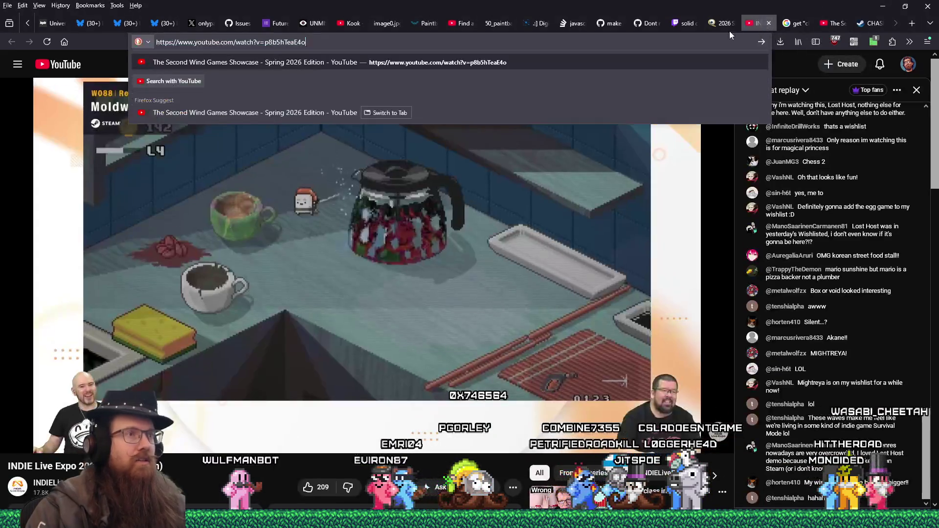
pyautogui.hotkey('ctrl', 'a')
pyautogui.moveTo(695, 24)
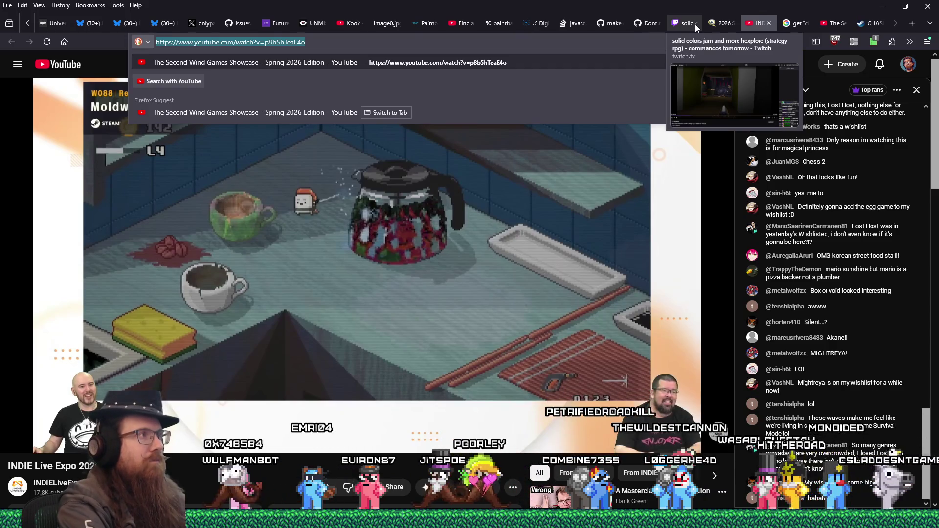
pyautogui.write('*wishl')
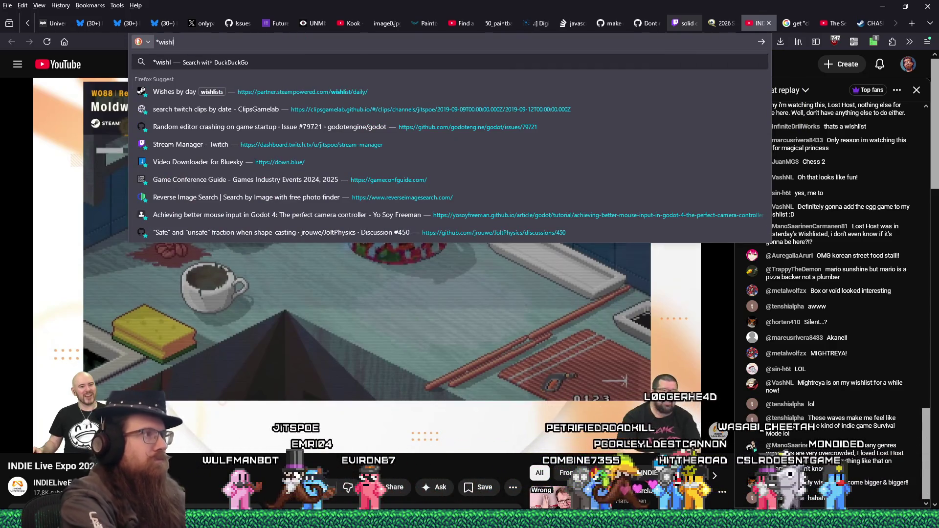
pyautogui.press('Down')
pyautogui.press('Return')
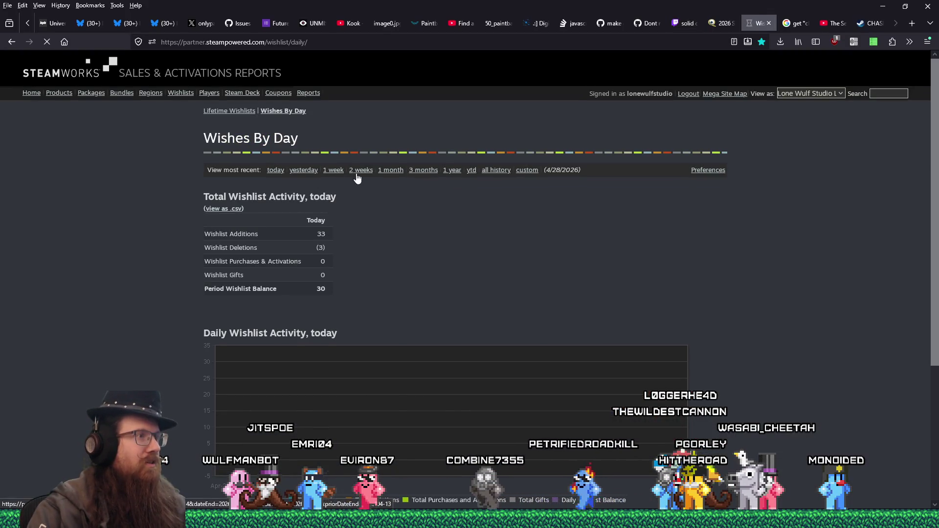
pyautogui.click(360, 171)
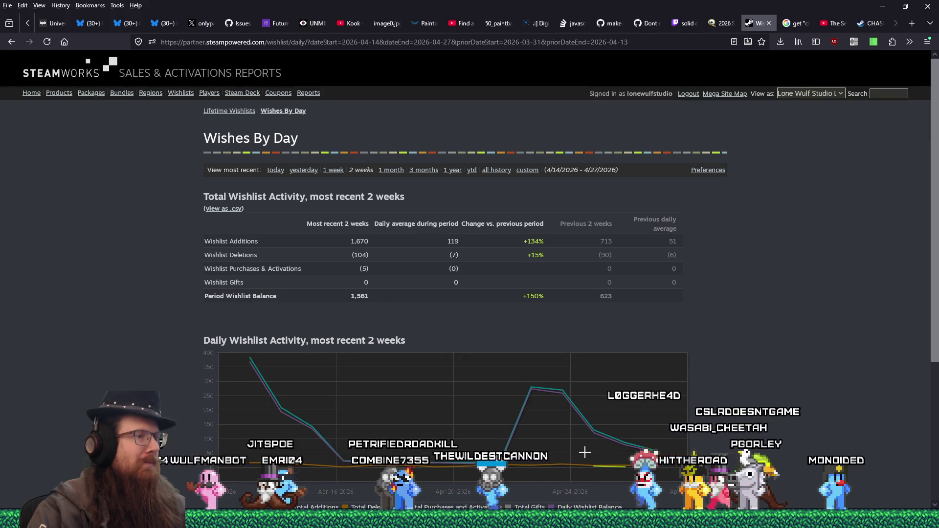
# Step: Review the Per-App table: KOOK at 1,640 additions with a 1,554 balance
pyautogui.scroll(-4, 577, 440)
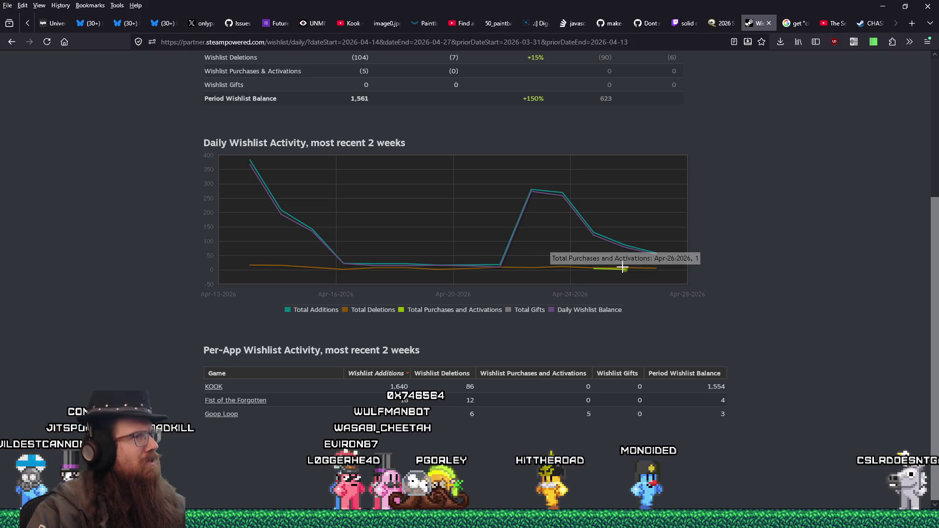
pyautogui.scroll(5, 558, 281)
pyautogui.scroll(-5, 529, 299)
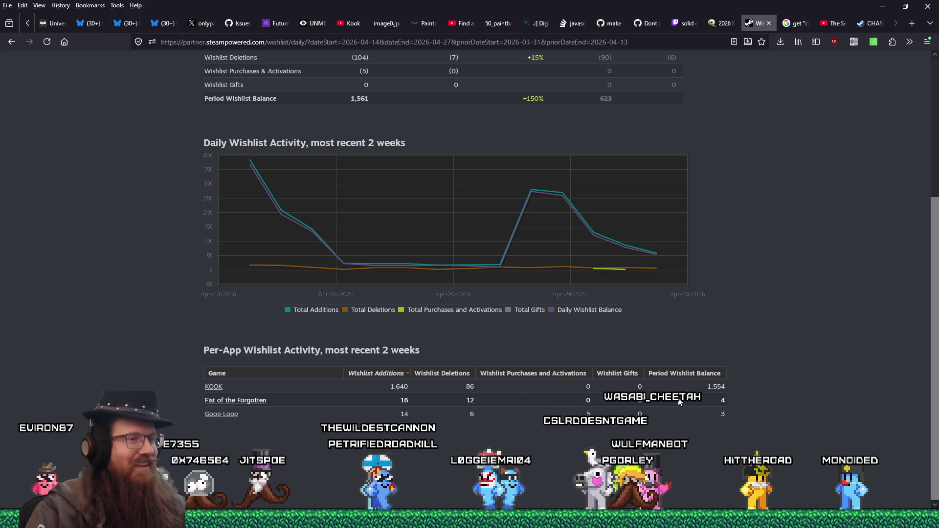
pyautogui.moveTo(702, 385)
pyautogui.mouseDown()
pyautogui.moveTo(738, 395)
pyautogui.moveTo(704, 388)
pyautogui.moveTo(728, 416)
pyautogui.mouseUp()
pyautogui.click(739, 396)
pyautogui.click(729, 400)
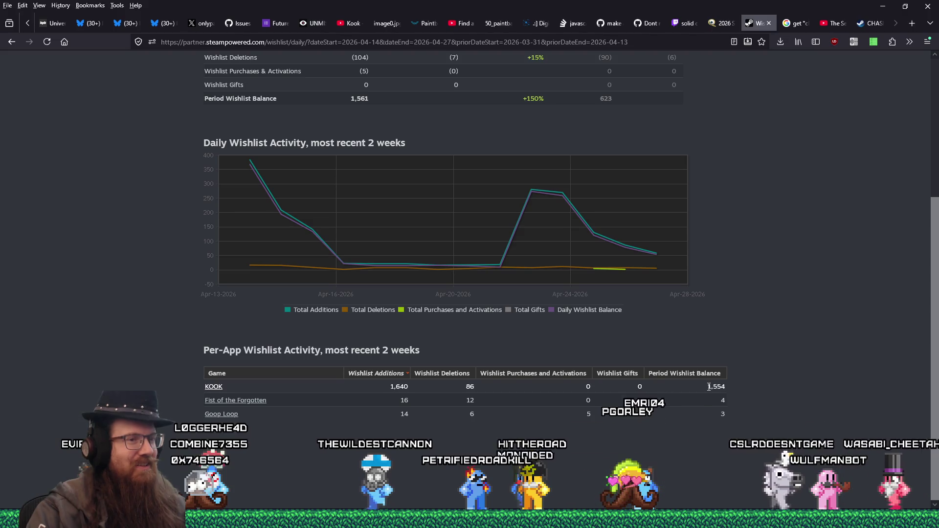
pyautogui.click(727, 400)
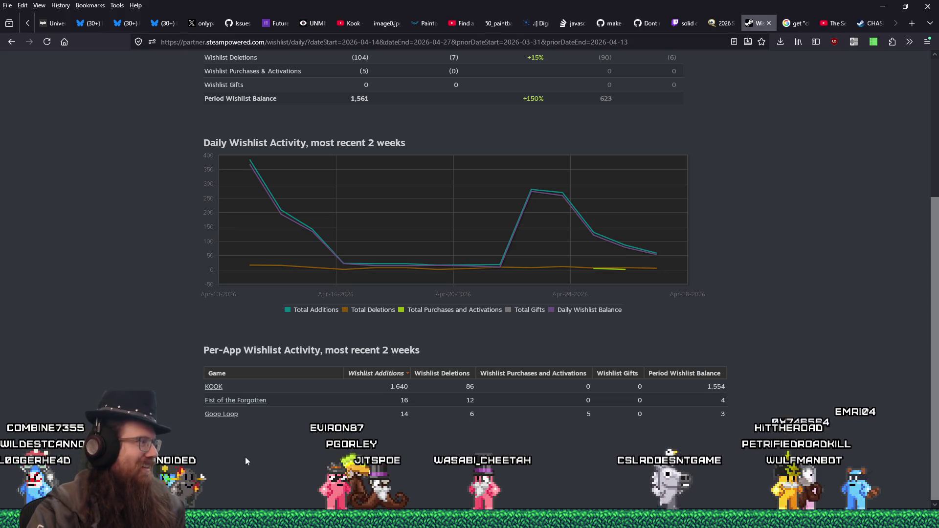
# Step: Open KOOK's wishlist report and inspect its Daily Wishlist Actions chart
pyautogui.click(214, 387)
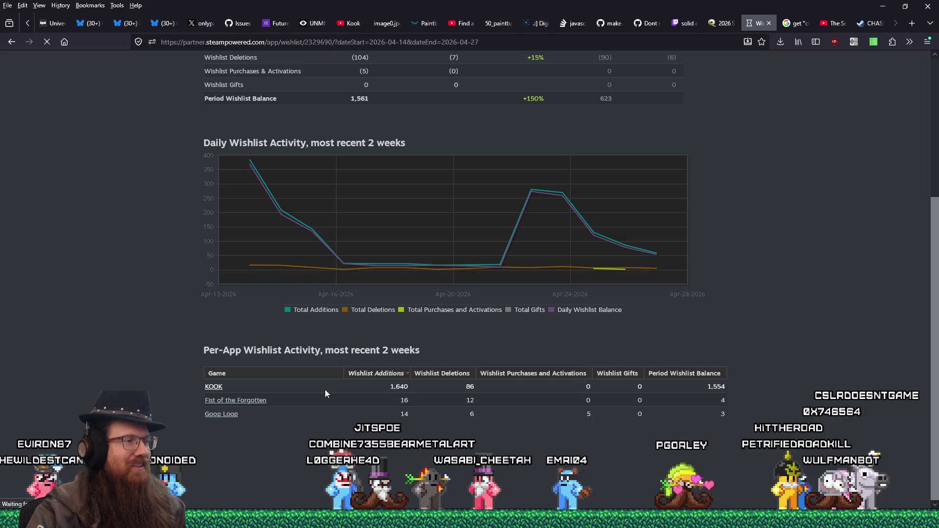
pyautogui.scroll(-8, 317, 385)
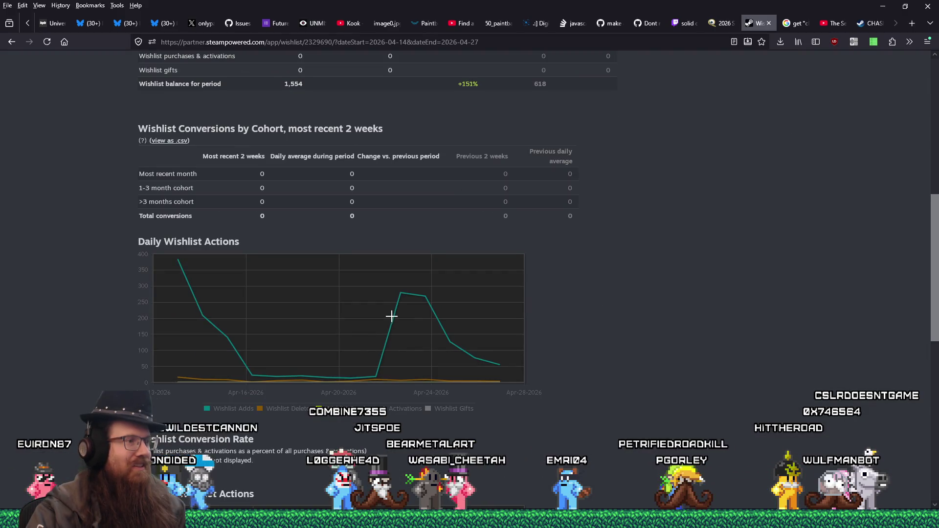
pyautogui.moveTo(399, 290)
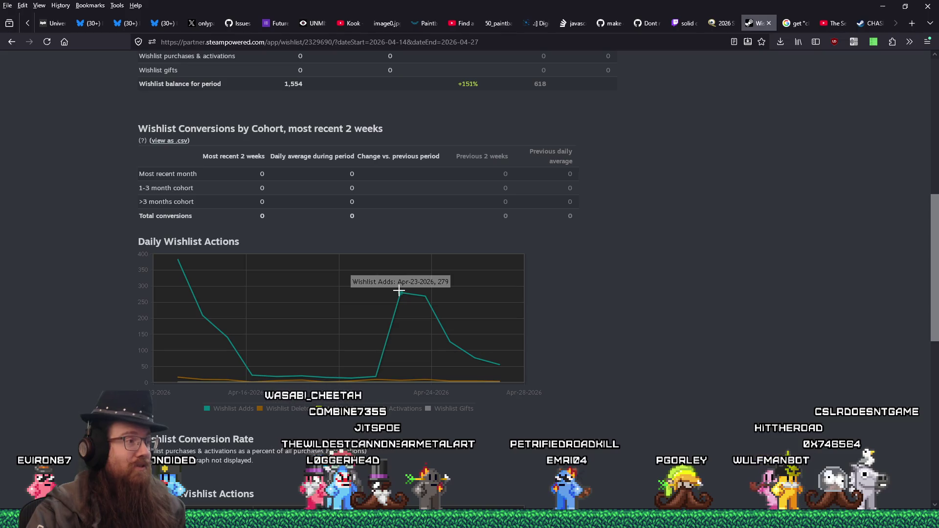
pyautogui.moveTo(182, 261)
# Step: Compare the marketing notes with the daily wishlist chart, ending on the notes
pyautogui.hotkey('alt', 'Tab')
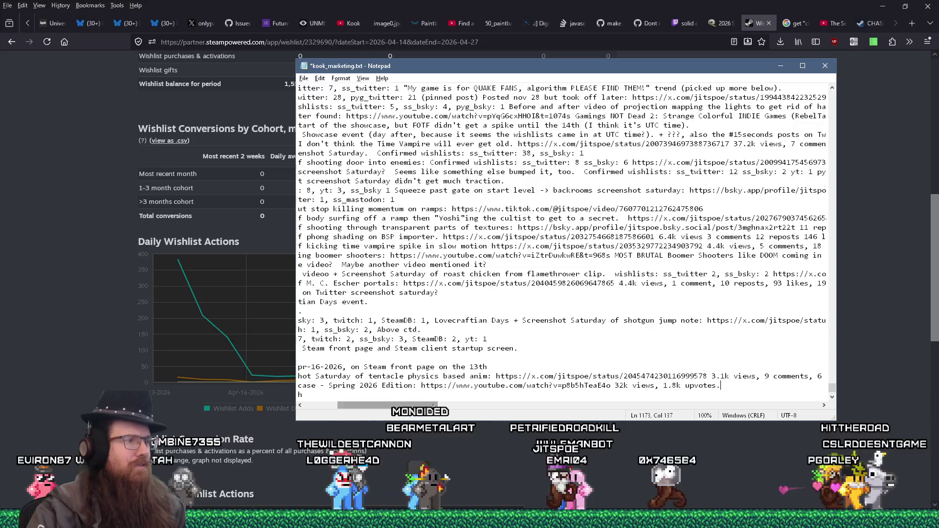
pyautogui.click(325, 406)
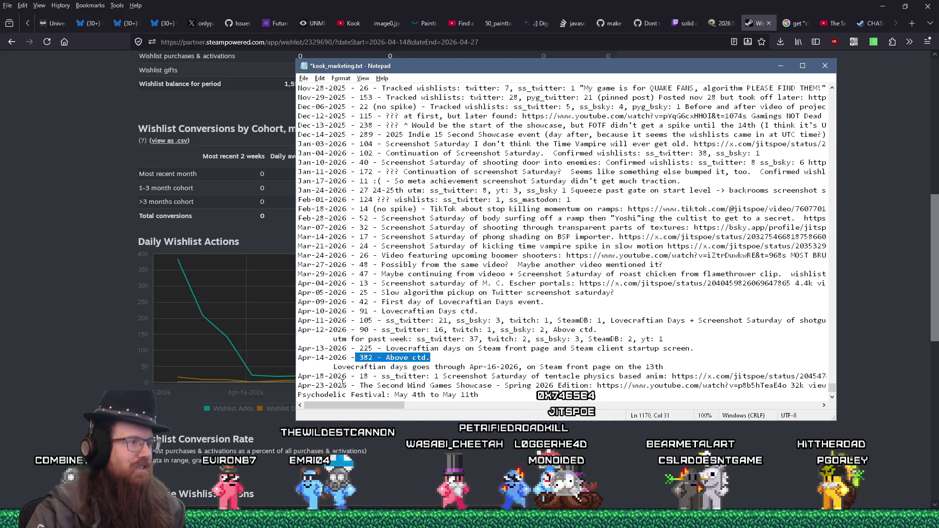
pyautogui.click(262, 433)
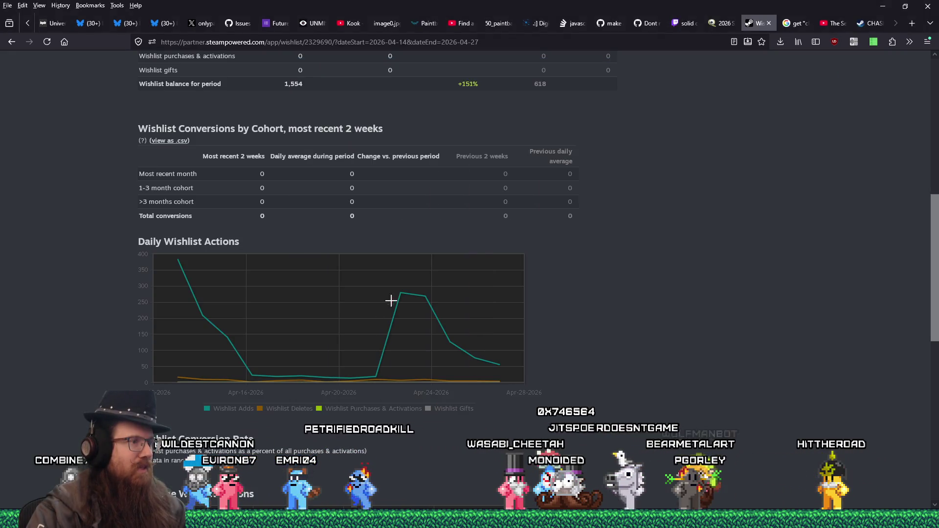
pyautogui.moveTo(401, 293)
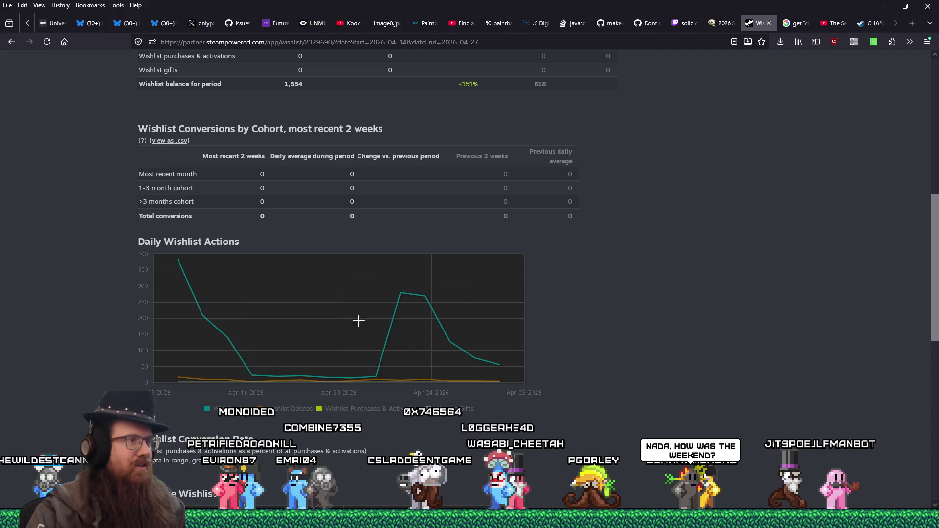
pyautogui.hotkey('alt', 'Tab')
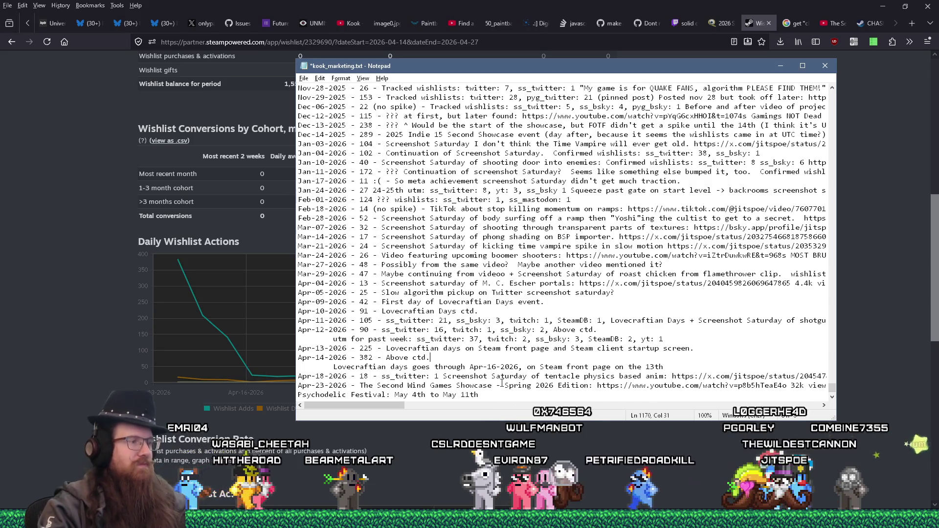
# Step: Check the chart and log 279 wishlists on the Apr-23-2026 Second Wind Games Showcase note
pyautogui.scroll(-1, 477, 376)
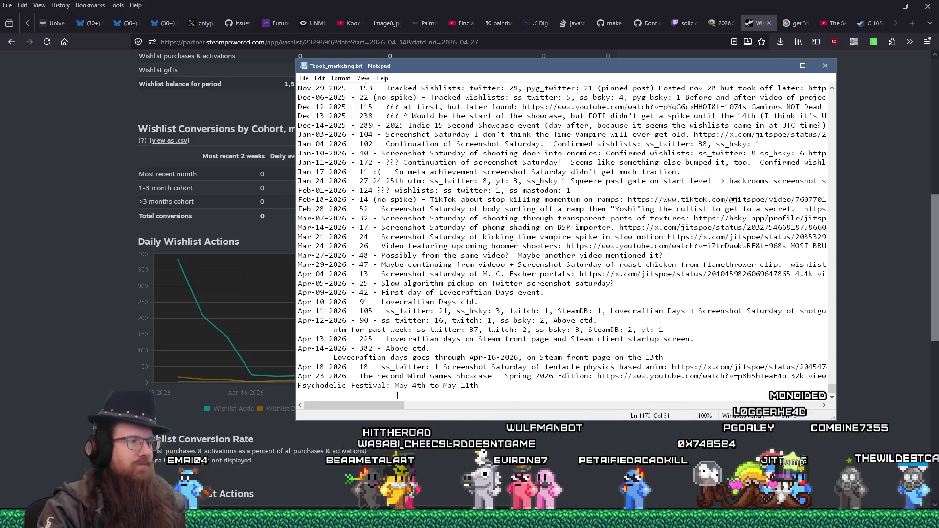
pyautogui.hotkey('alt', 'Tab')
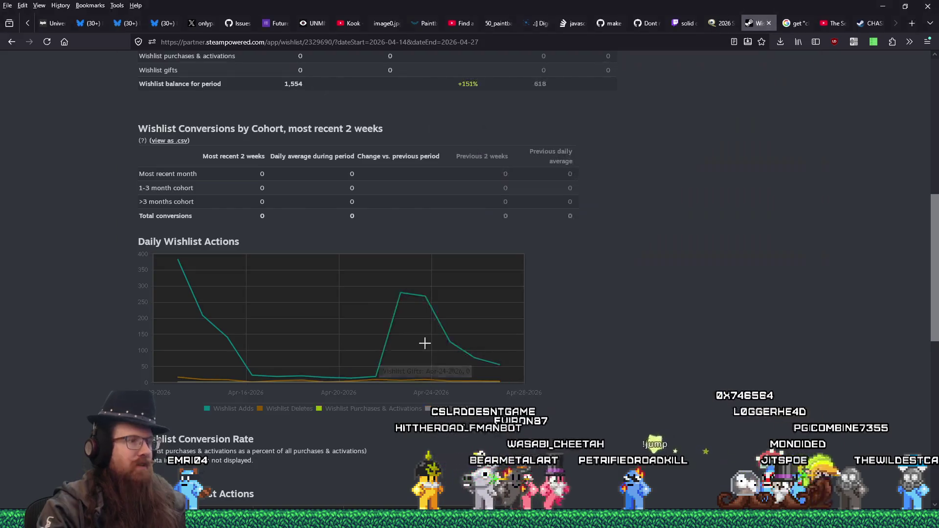
pyautogui.hotkey('alt', 'Tab')
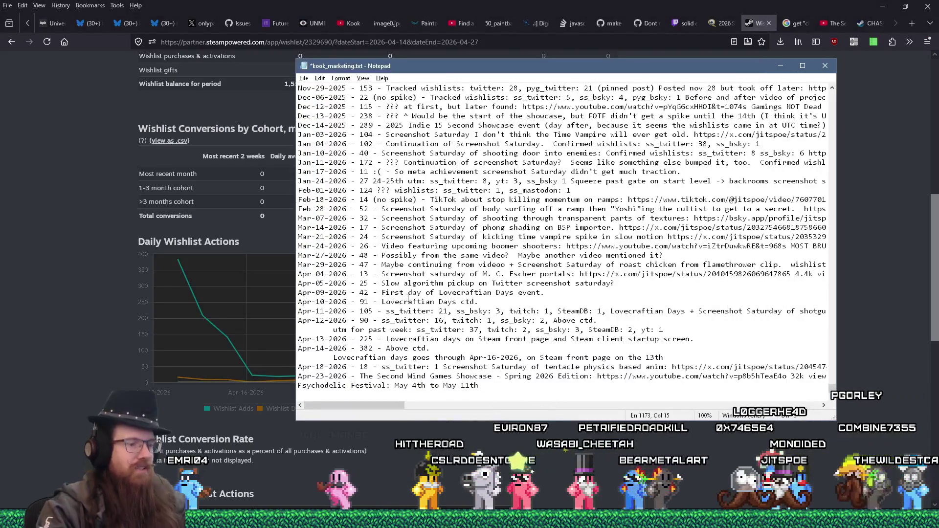
pyautogui.write('27-2026 - 279')
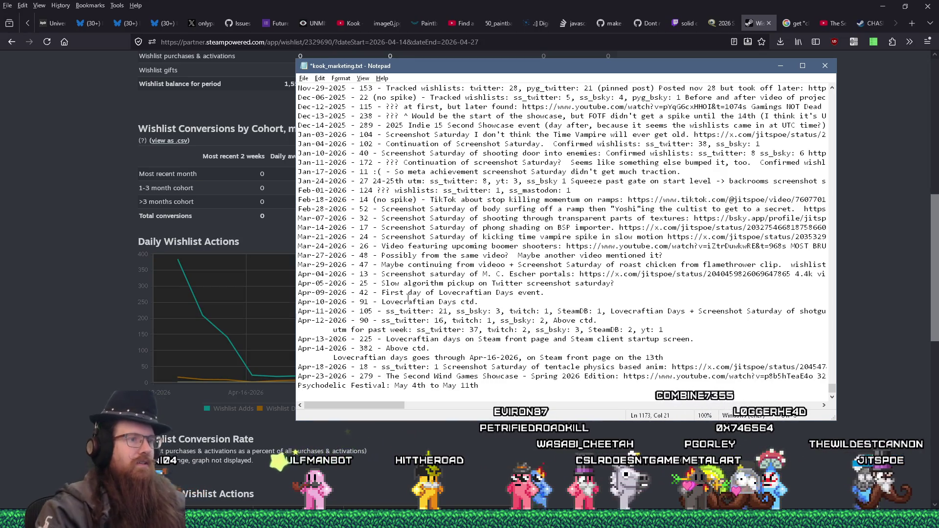
pyautogui.hotkey('alt', 'Tab')
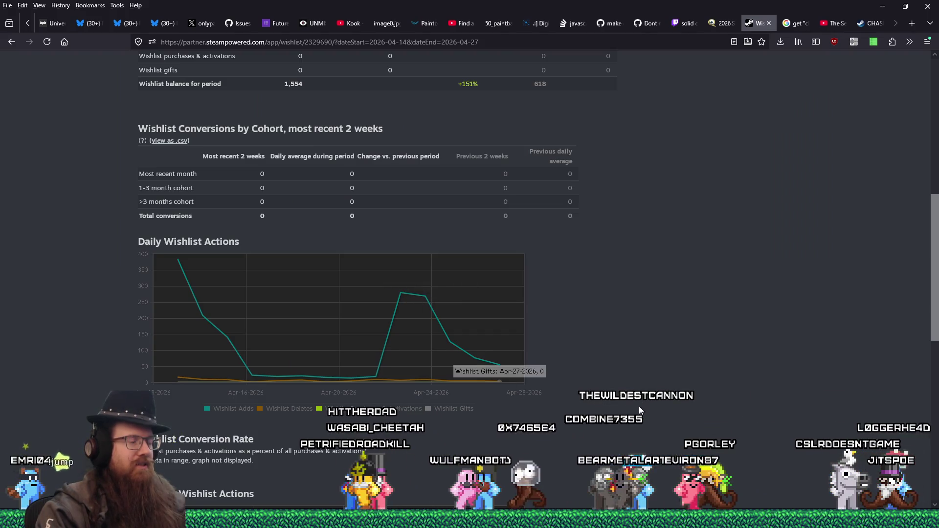
pyautogui.scroll(4, 610, 328)
pyautogui.scroll(4, 610, 331)
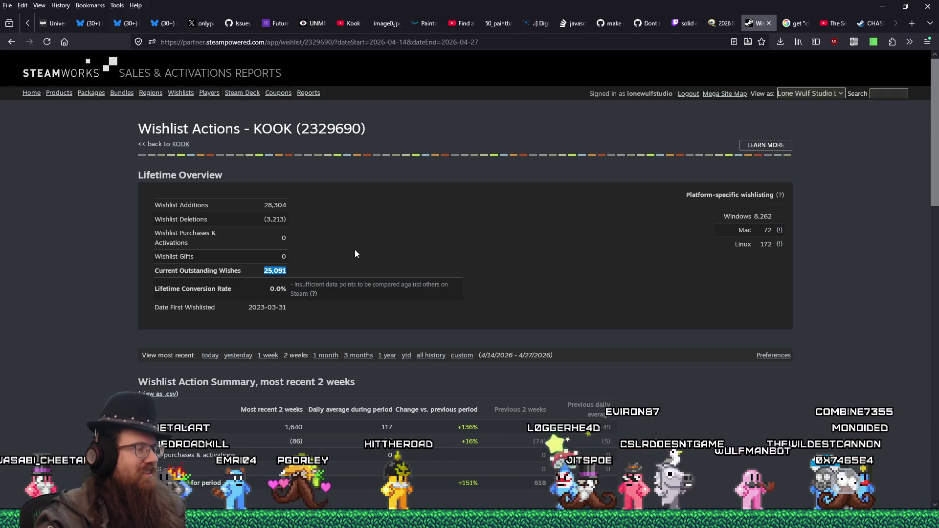
pyautogui.scroll(-10, 355, 252)
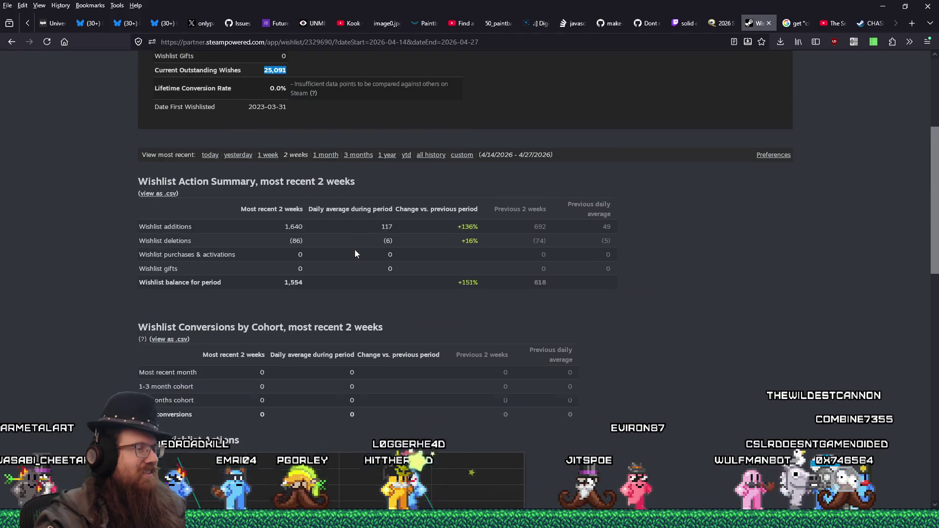
pyautogui.scroll(-8, 354, 250)
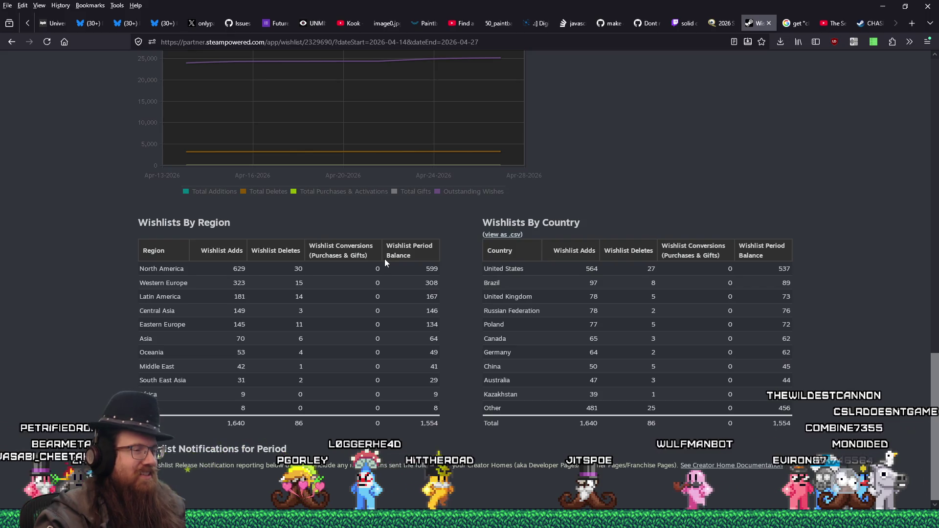
pyautogui.scroll(18, 385, 259)
pyautogui.scroll(1, 410, 265)
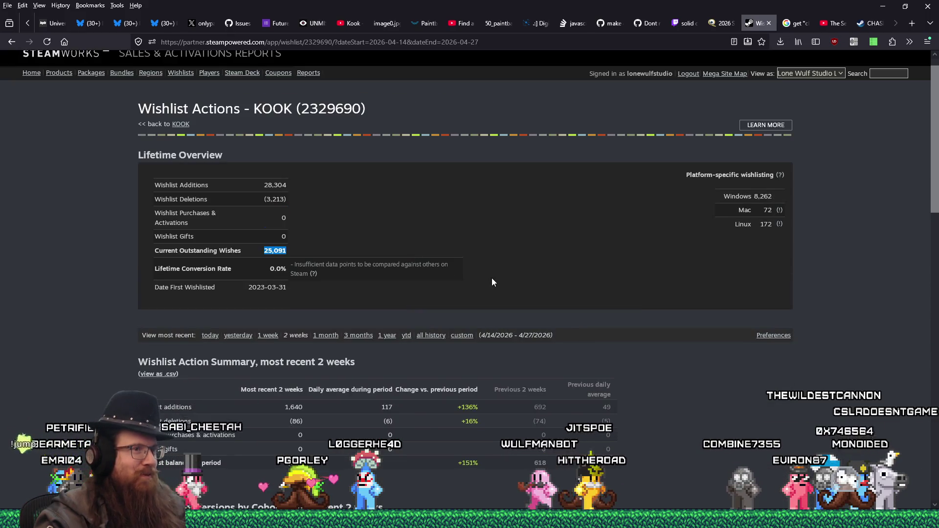
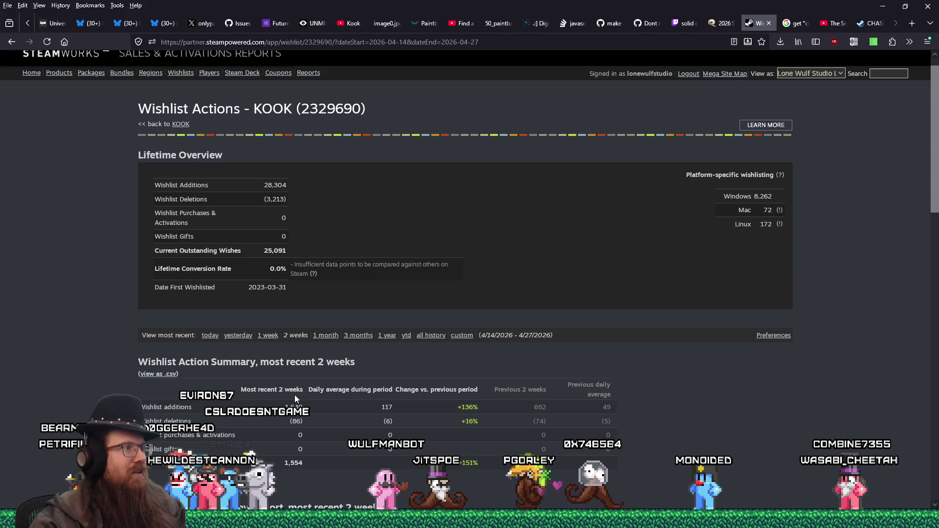
# Step: Scan the KOOK wishlist report charts, then bring the kook_marketing.txt notes to the front
pyautogui.scroll(-10, 362, 318)
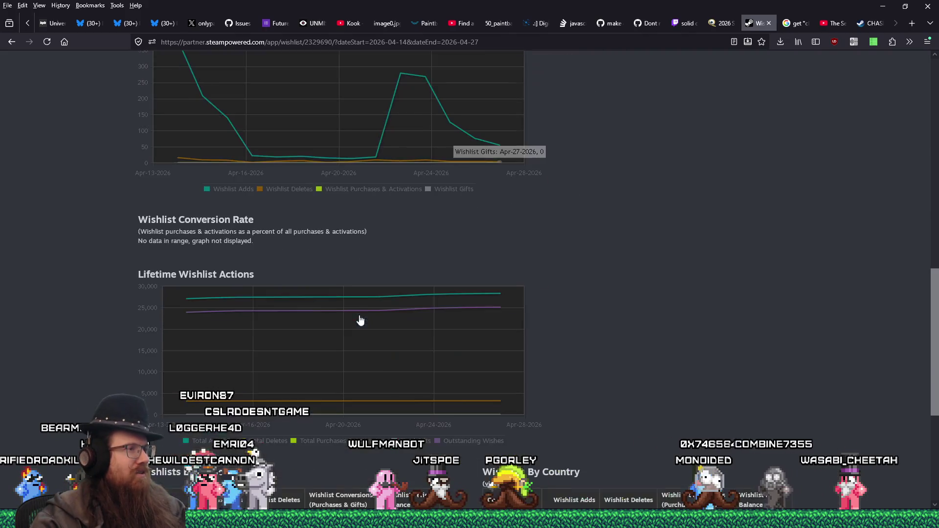
pyautogui.scroll(7, 363, 318)
pyautogui.scroll(4, 362, 318)
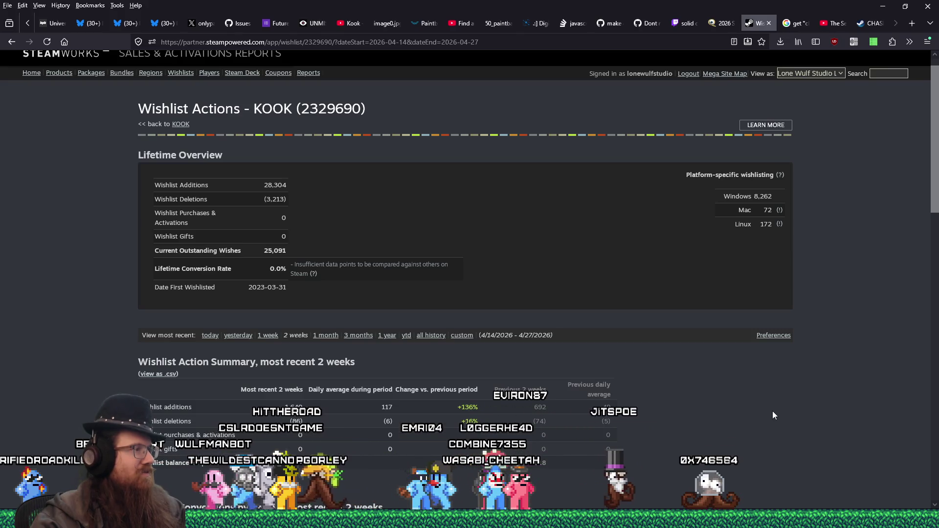
pyautogui.hotkey('alt', 'Tab')
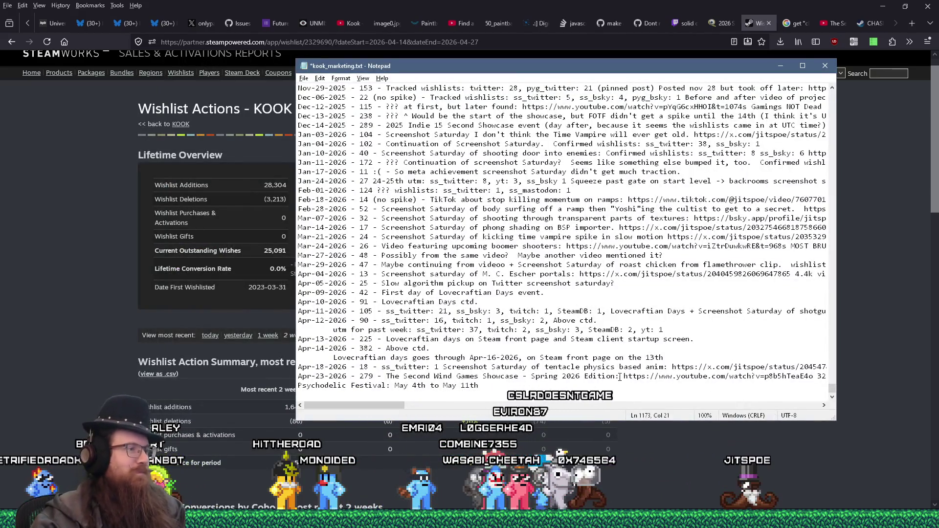
# Step: Save kook_marketing.txt and minimize Notepad to reveal the wishlist report
pyautogui.click(304, 78)
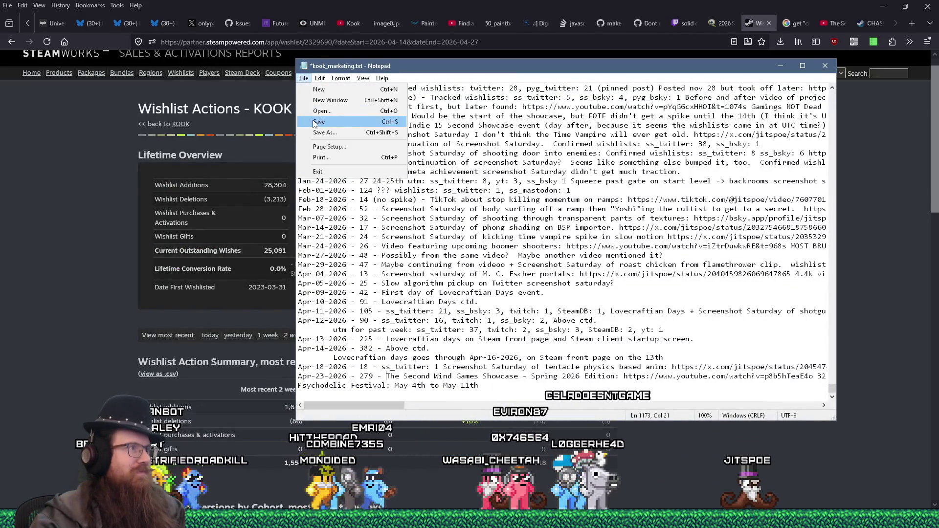
pyautogui.click(323, 122)
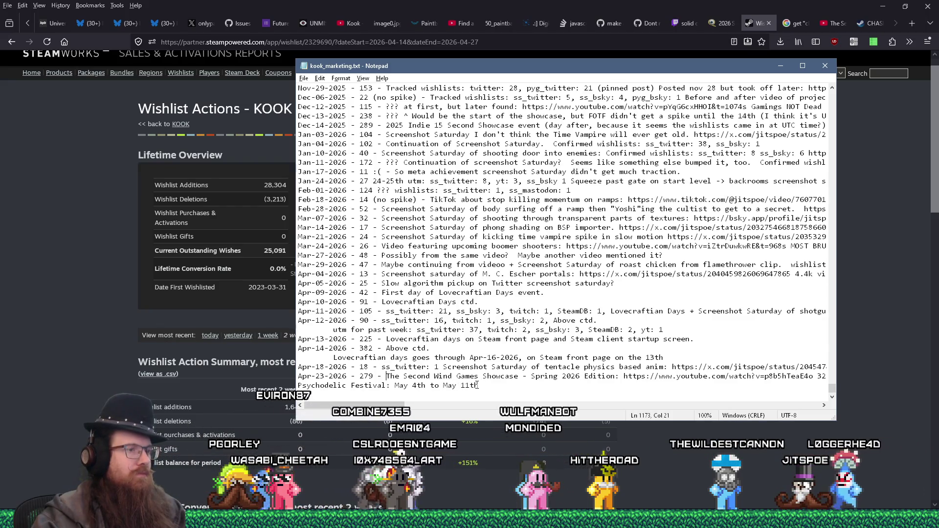
pyautogui.click(855, 213)
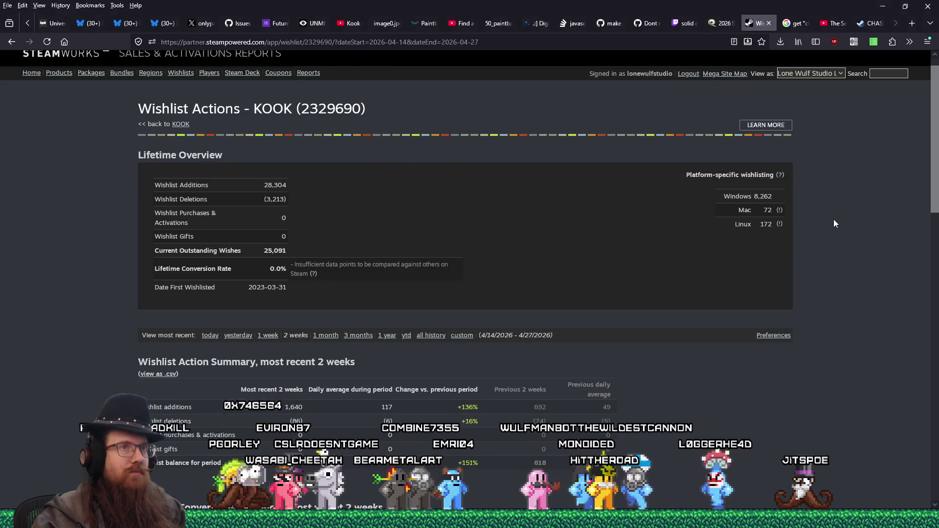
# Step: Read the Kook replies and TurinTur game list in the Quarter To Three showcase thread, then close it
pyautogui.click(721, 24)
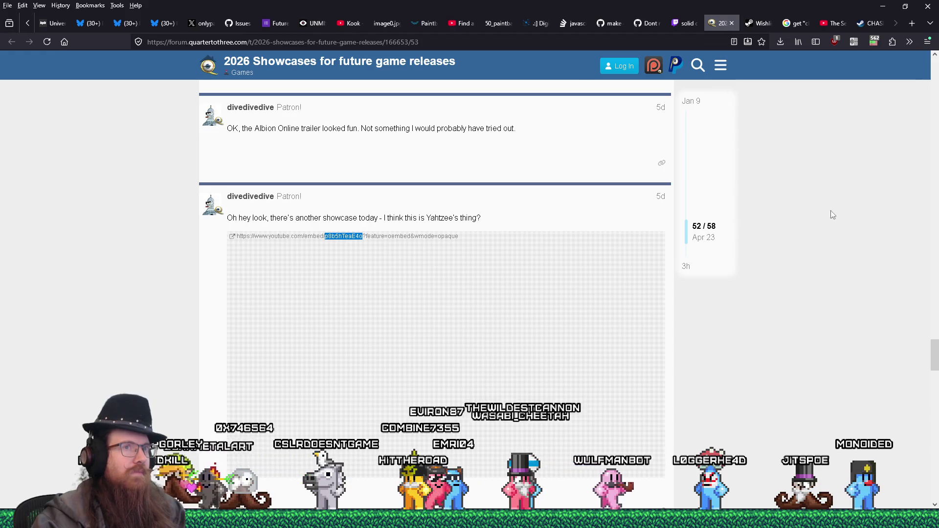
pyautogui.scroll(-20, 825, 288)
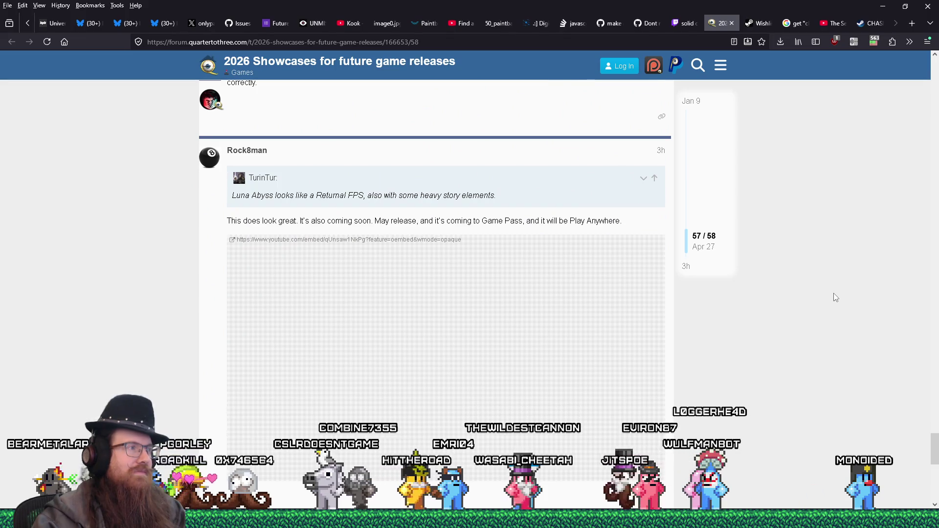
pyautogui.scroll(-2, 836, 298)
pyautogui.scroll(-2, 836, 300)
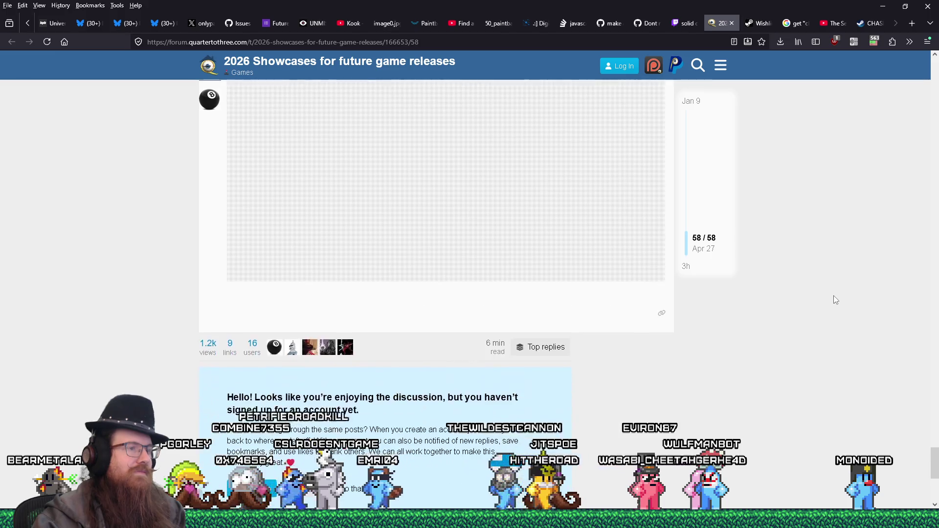
pyautogui.scroll(7, 837, 300)
pyautogui.scroll(3, 834, 299)
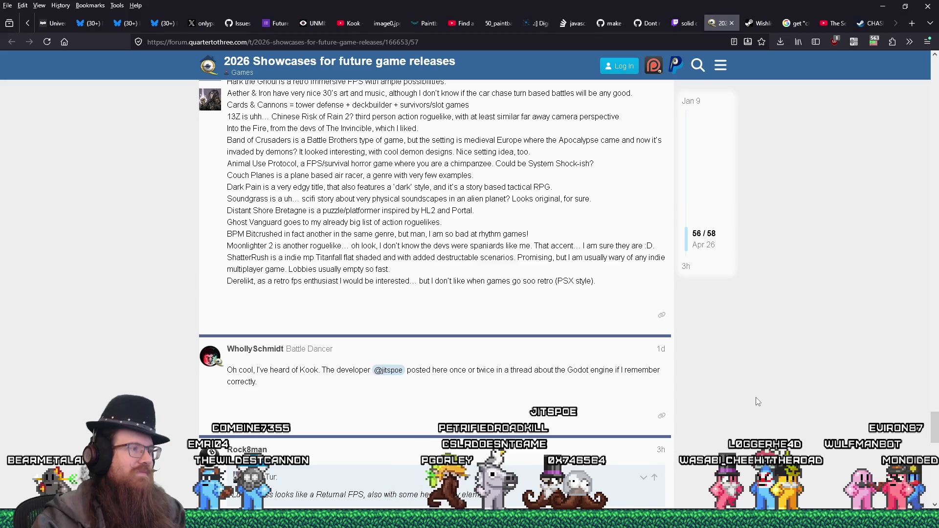
pyautogui.scroll(2, 758, 401)
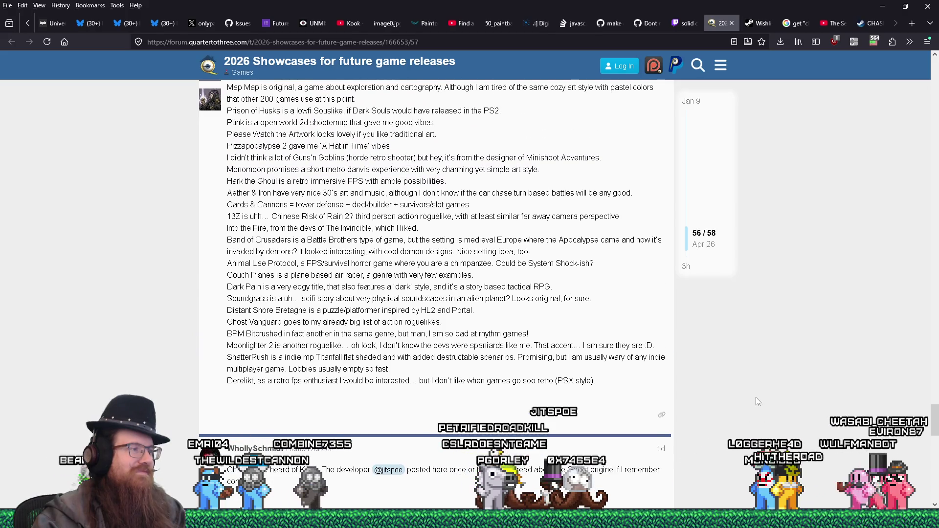
pyautogui.scroll(-2, 758, 402)
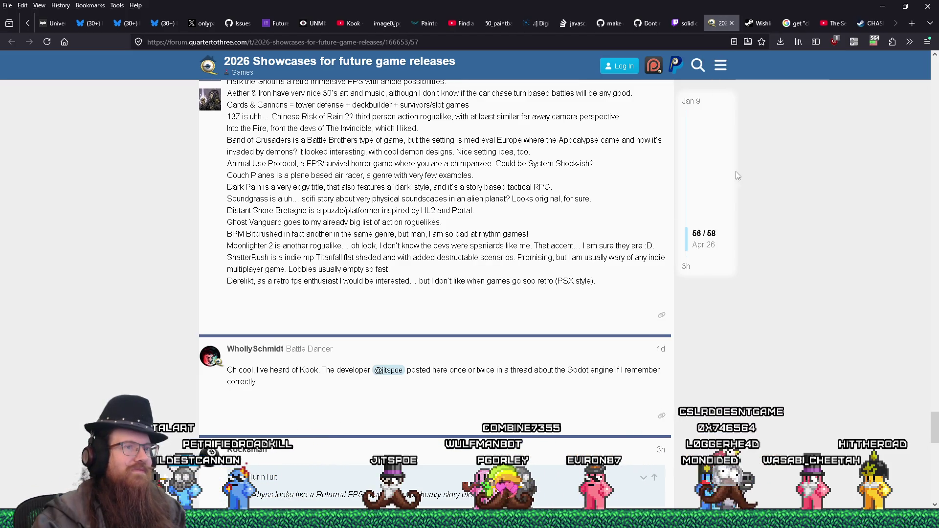
pyautogui.scroll(-1, 757, 340)
pyautogui.scroll(-10, 757, 340)
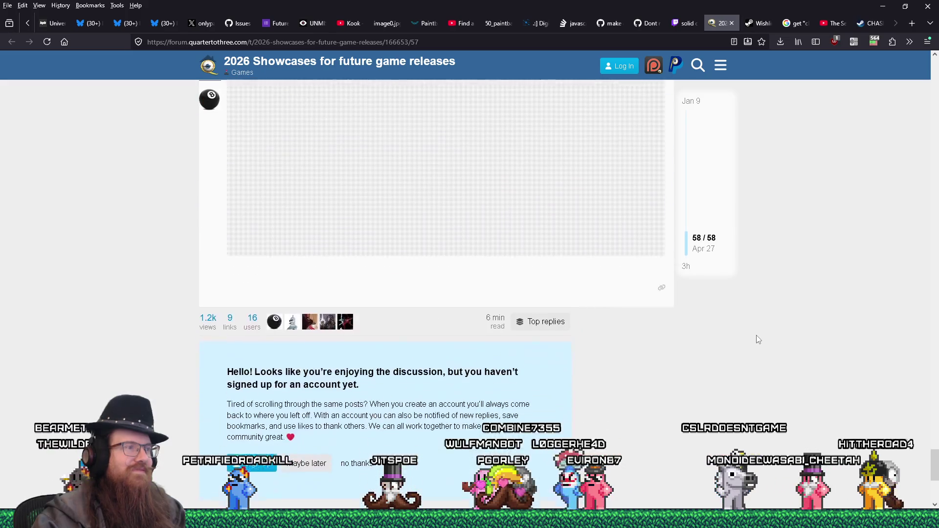
pyautogui.scroll(-5, 758, 340)
pyautogui.scroll(10, 758, 339)
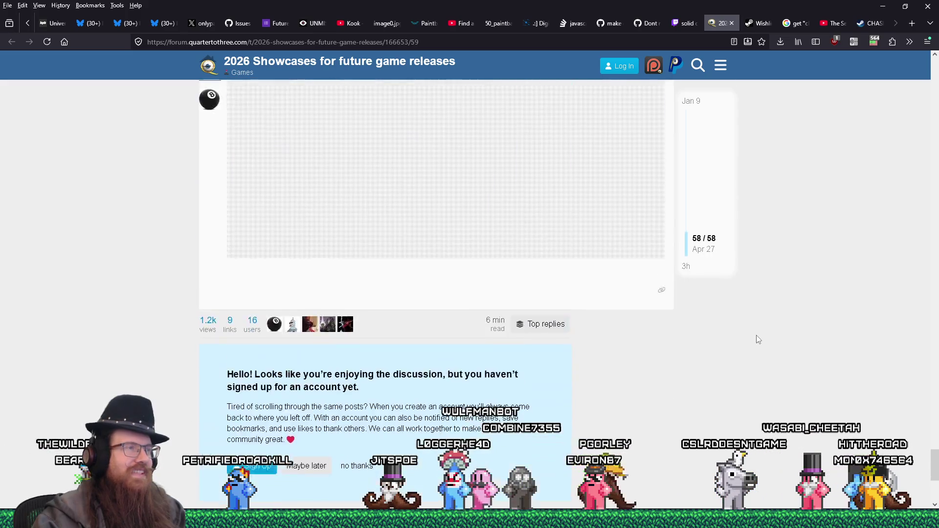
pyautogui.scroll(5, 756, 340)
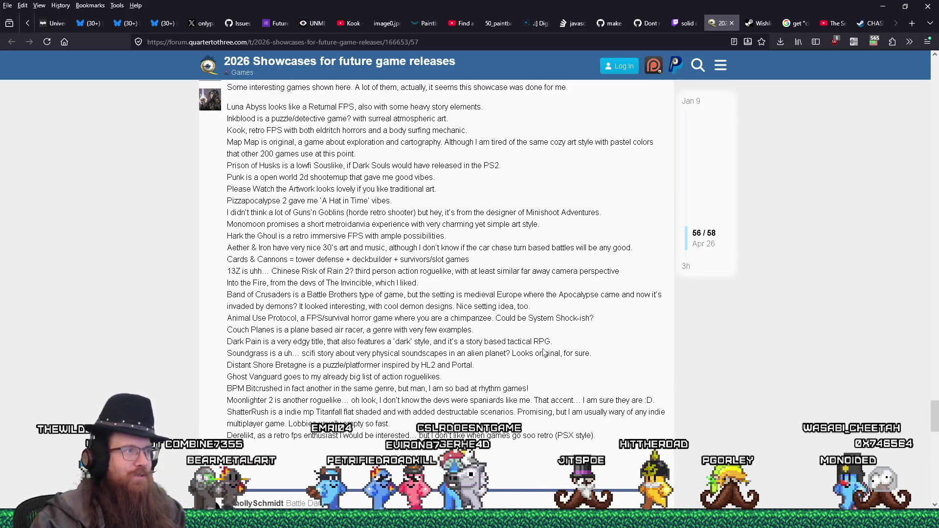
pyautogui.scroll(-3, 544, 351)
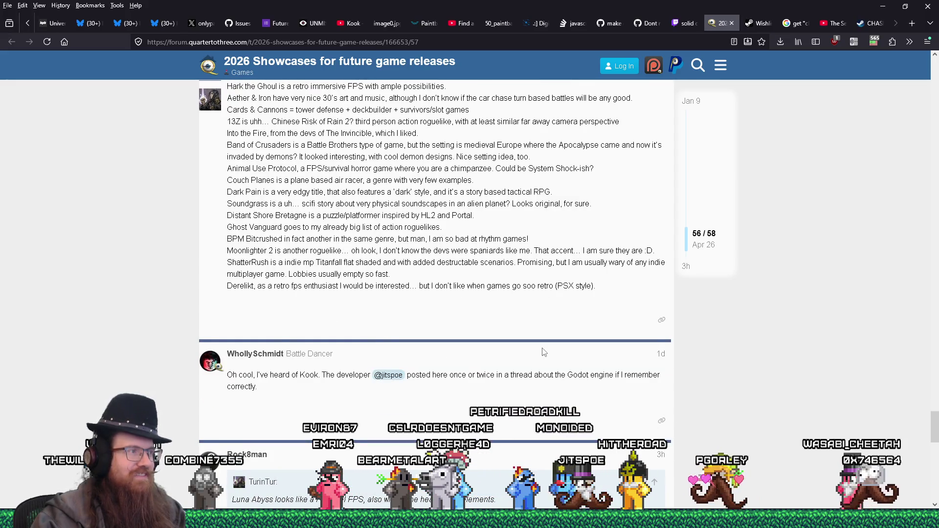
pyautogui.scroll(3, 544, 352)
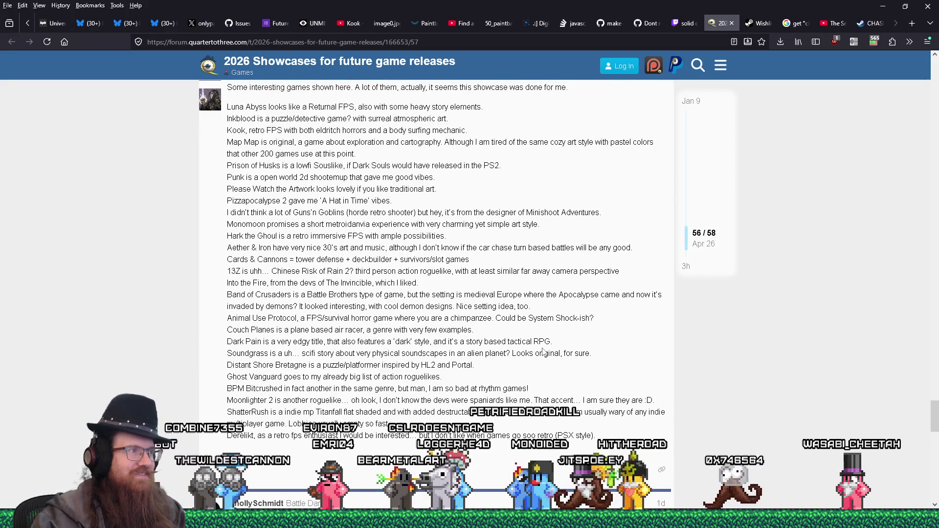
pyautogui.scroll(1, 544, 351)
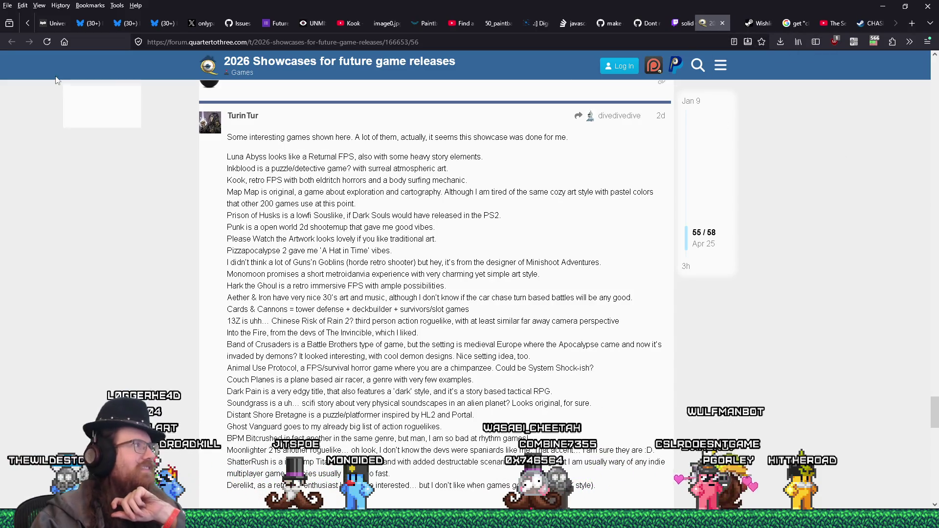
pyautogui.click(732, 23)
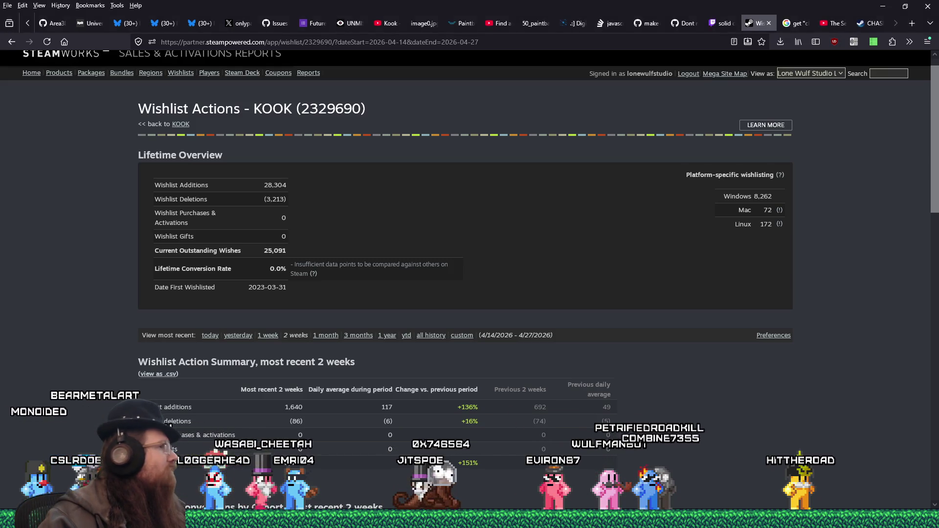
# Step: Close the Steamworks wishlist tab and expand the AI overview's full list of closest-point steps
pyautogui.click(768, 23)
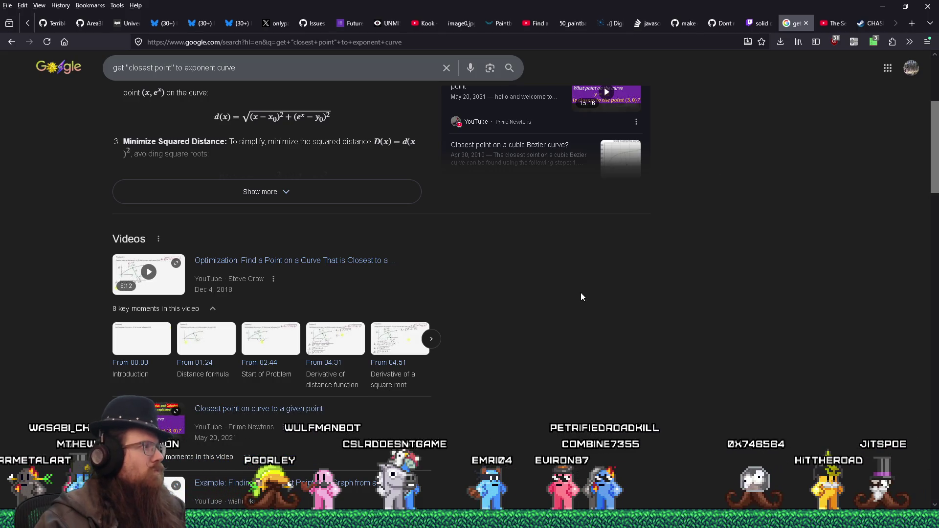
pyautogui.click(382, 196)
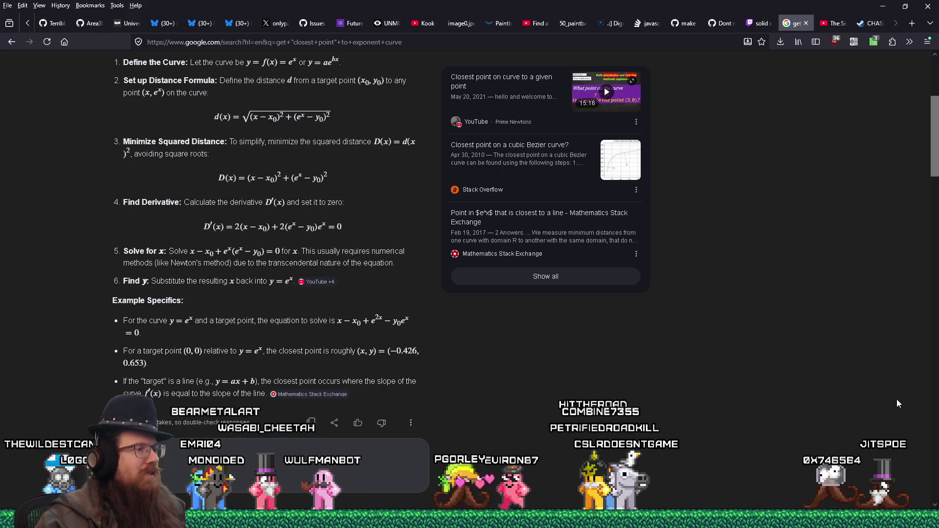
# Step: Scroll down to the Stack Overflow and Reddit closest-point answers, then bring up the Paint curve sketch
pyautogui.moveTo(321, 285)
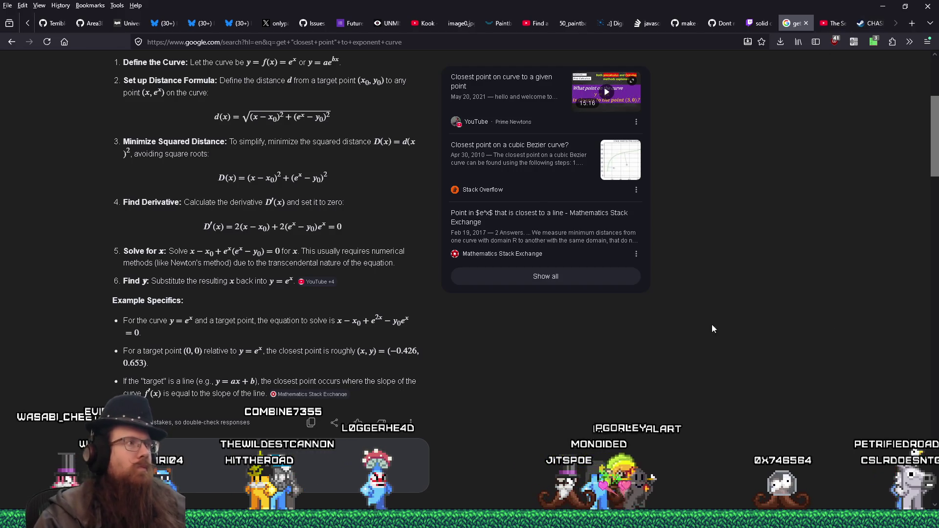
pyautogui.scroll(-5, 712, 328)
pyautogui.scroll(-4, 707, 324)
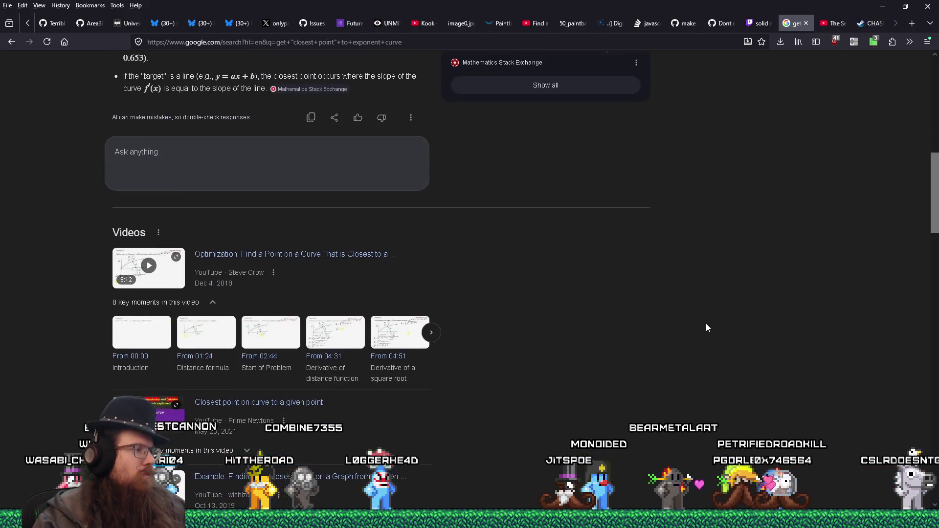
pyautogui.scroll(-1, 709, 323)
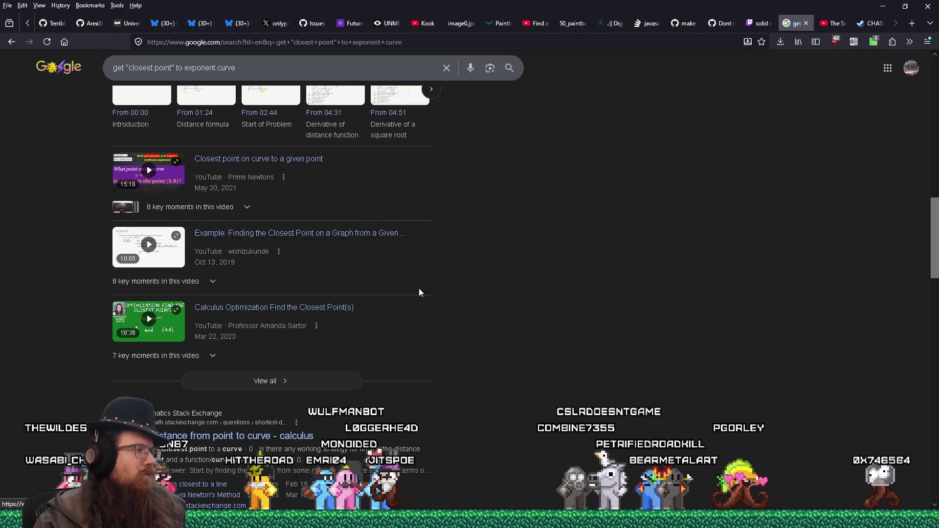
pyautogui.scroll(-4, 424, 298)
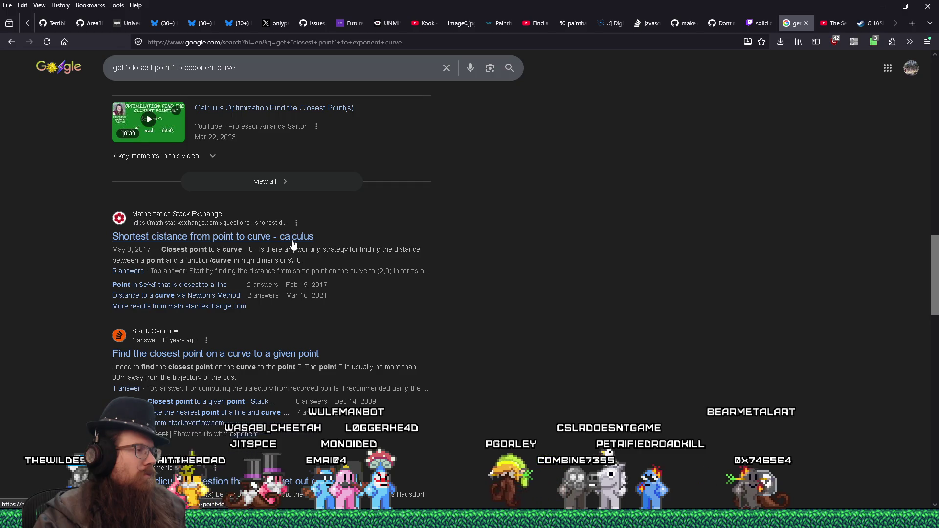
pyautogui.scroll(-1, 293, 243)
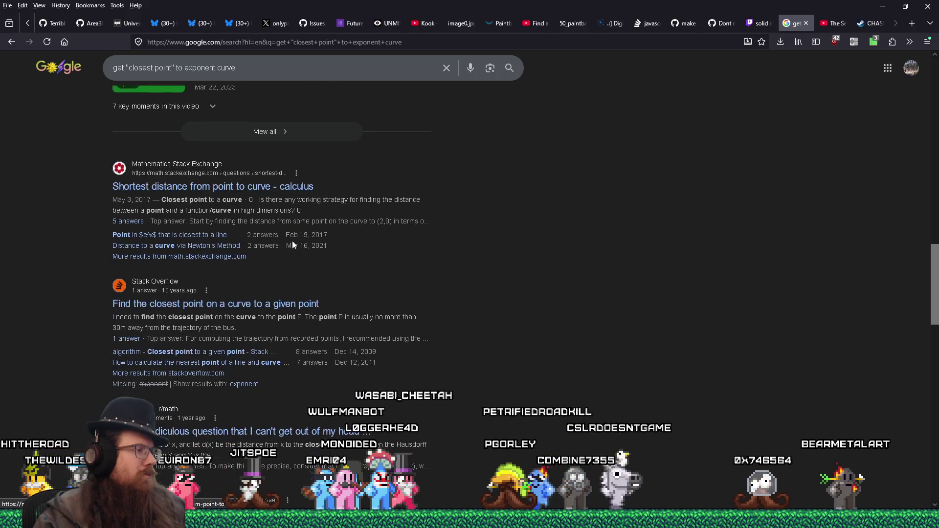
pyautogui.scroll(-1, 293, 242)
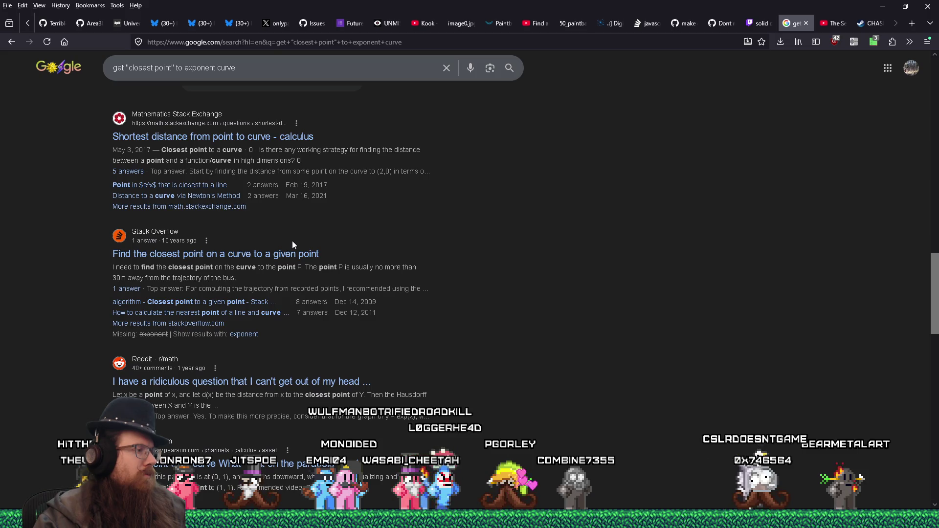
pyautogui.scroll(-2, 292, 243)
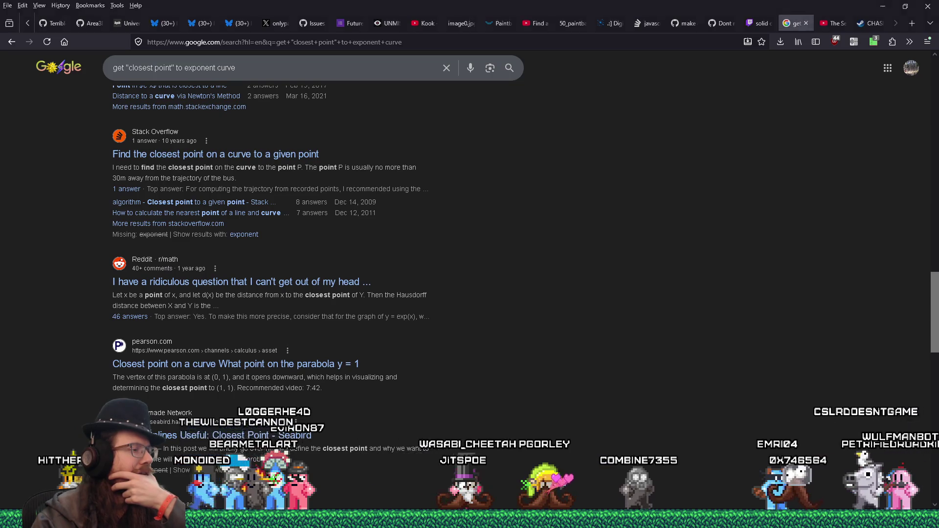
pyautogui.moveTo(372, 518)
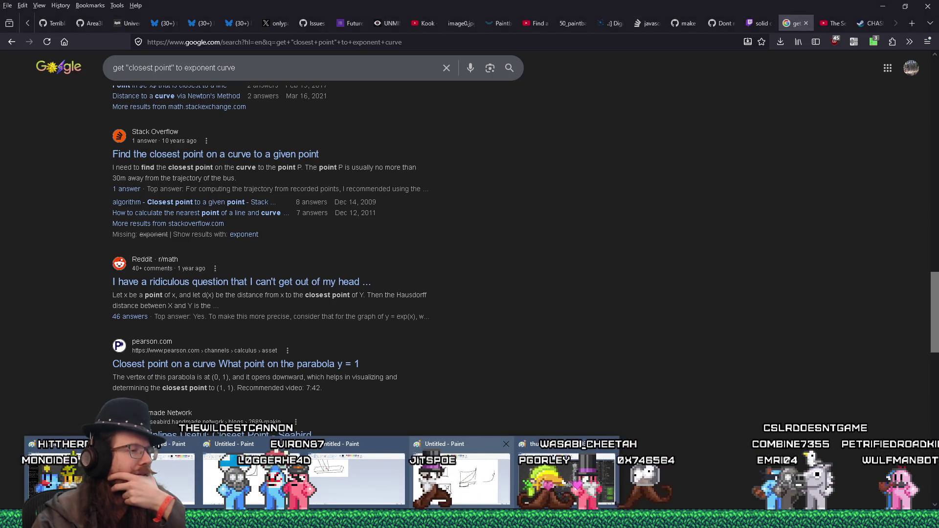
pyautogui.click(447, 489)
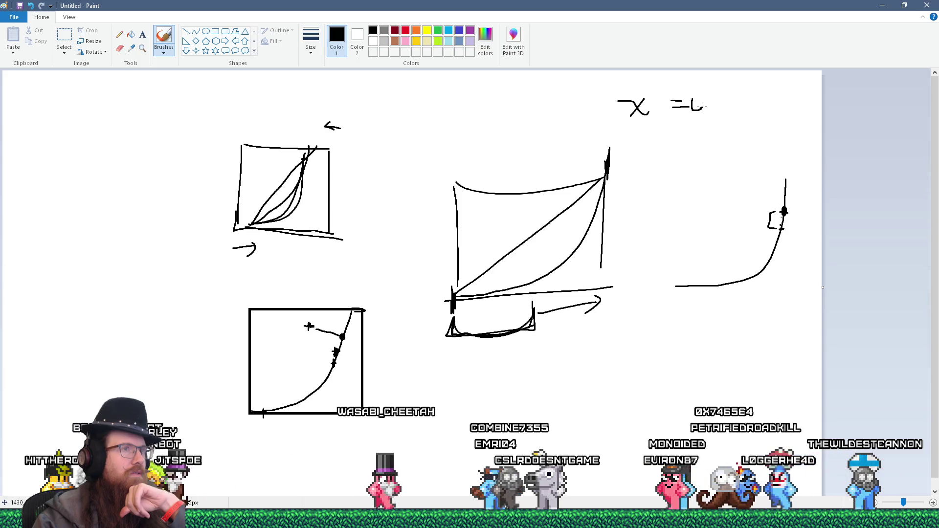
# Step: Undo the scribbled stroke and handwrite y = x^n at the top right of the sketches
pyautogui.hotkey('ctrl', 'z')
pyautogui.hotkey('ctrl', 'z')
pyautogui.hotkey('ctrl', 'z')
pyautogui.hotkey('ctrl', 'z')
pyautogui.hotkey('ctrl', 'z')
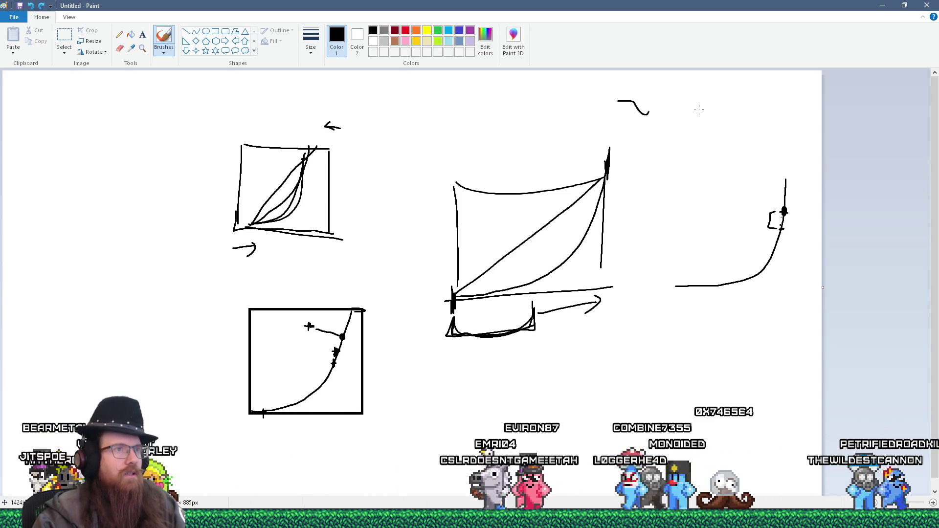
pyautogui.moveTo(638, 96); pyautogui.dragTo(688, 94)
pyautogui.moveTo(667, 102); pyautogui.dragTo(709, 102)
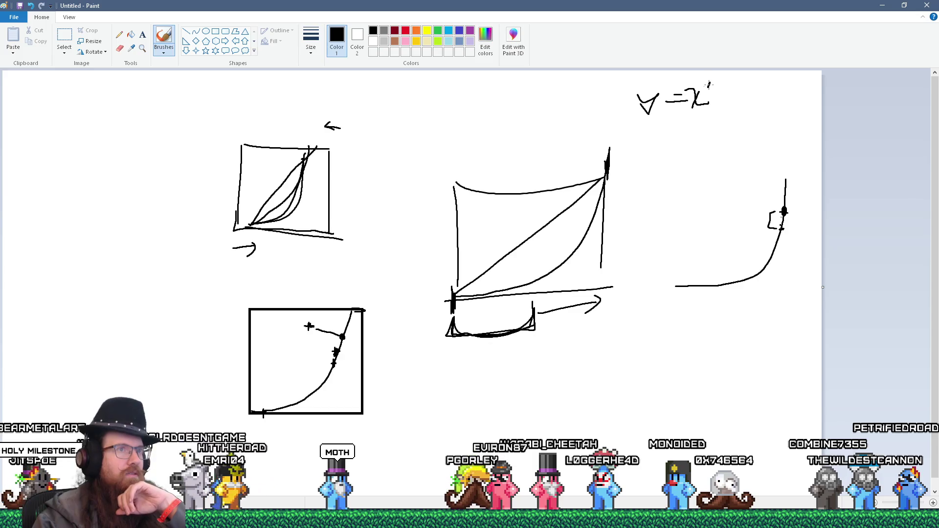
pyautogui.moveTo(708, 89); pyautogui.dragTo(716, 88)
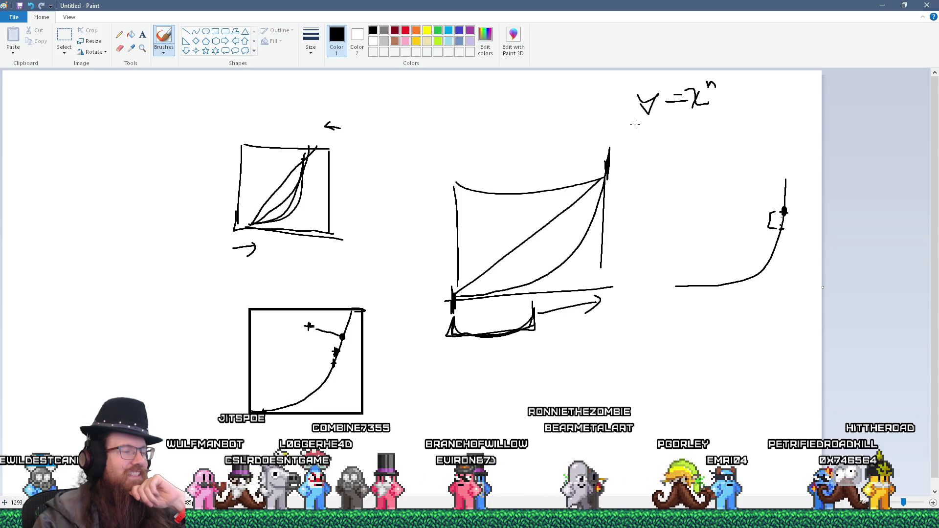
pyautogui.click(470, 518)
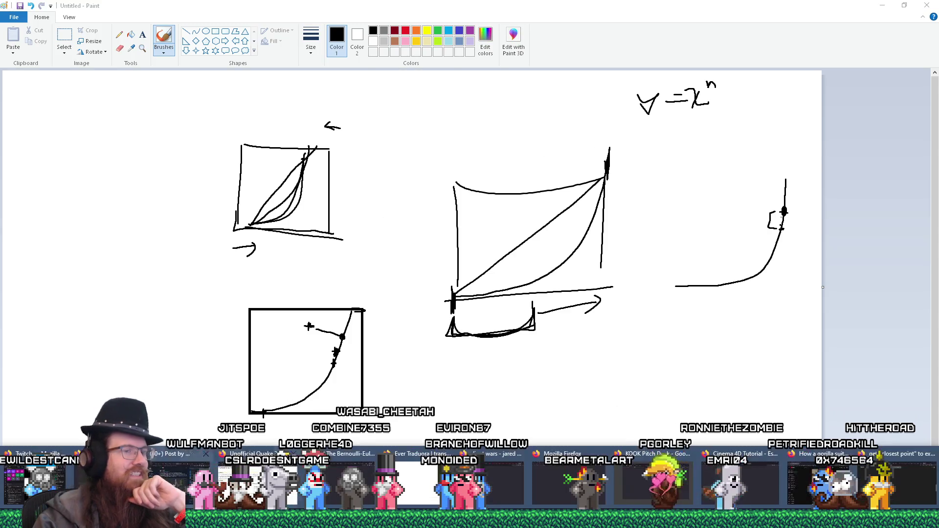
# Step: In Firefox, open a new tab and enter 'desmo' to reach the Desmos graphing calculator
pyautogui.click(896, 480)
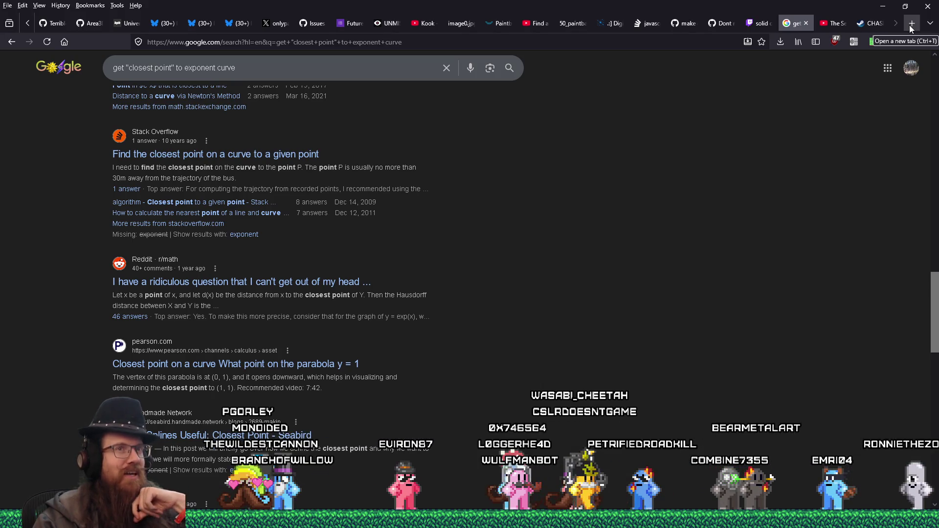
pyautogui.click(911, 29)
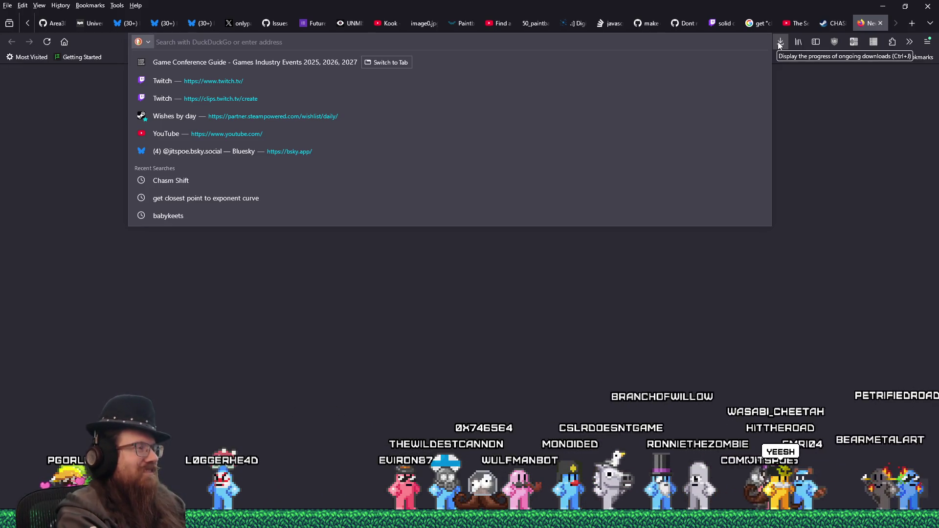
pyautogui.write('desm')
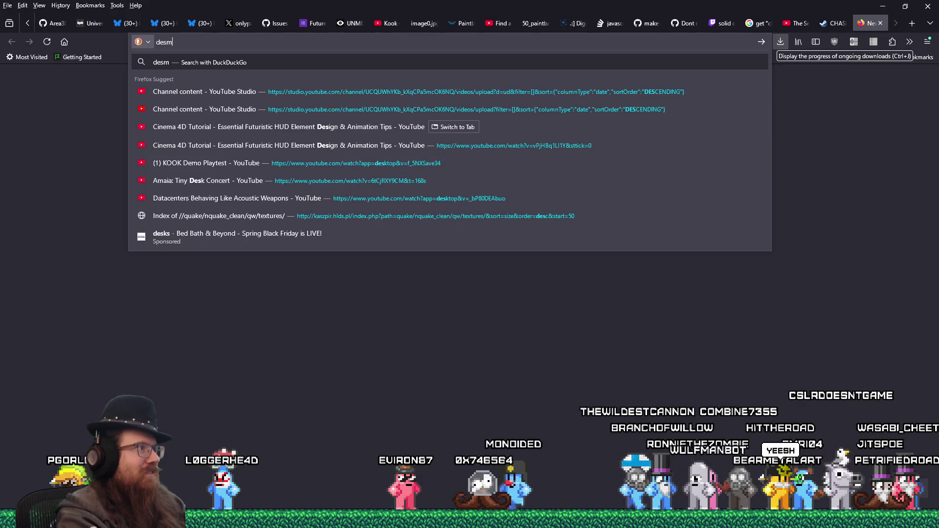
pyautogui.write('o')
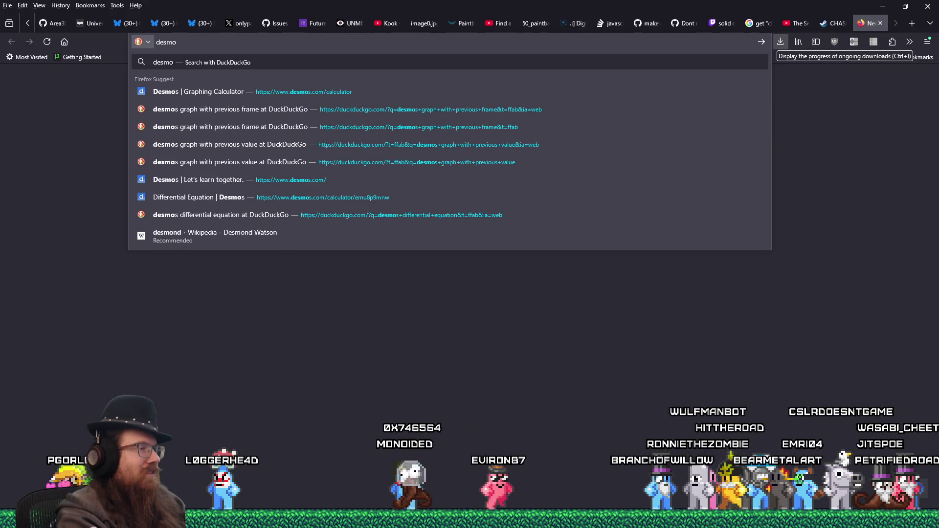
pyautogui.press('Down')
# Step: Load Desmos, graph y = x^1.6, zoom toward the origin, and start a second expression
pyautogui.press('Return')
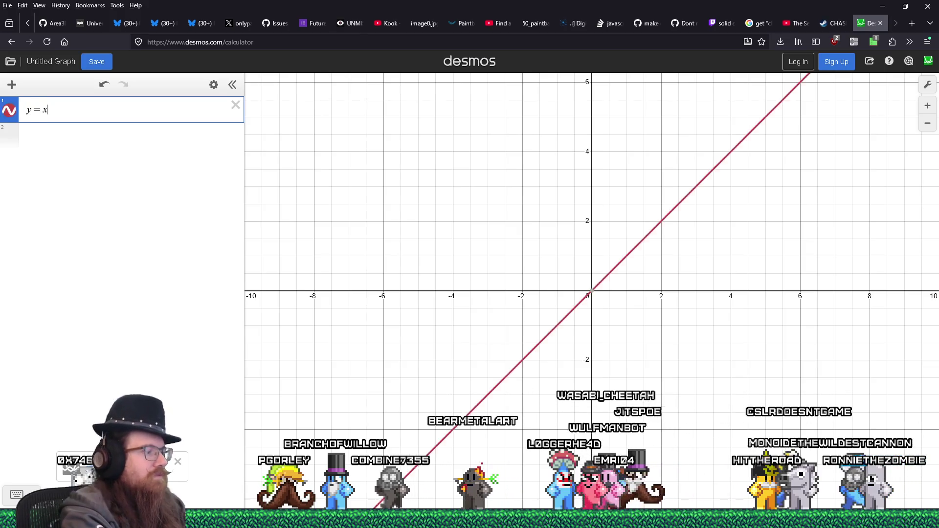
pyautogui.write('^2')
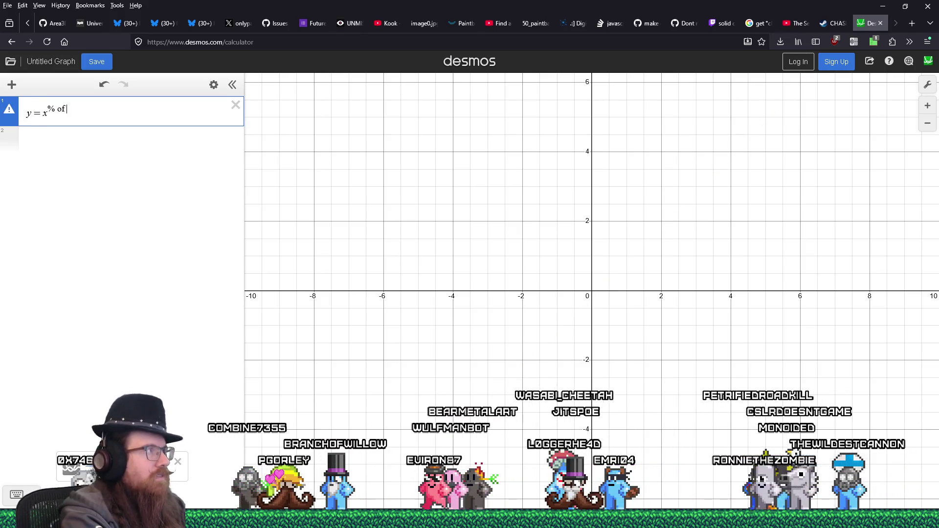
pyautogui.press('BackSpace')
pyautogui.press('BackSpace')
pyautogui.press('BackSpace')
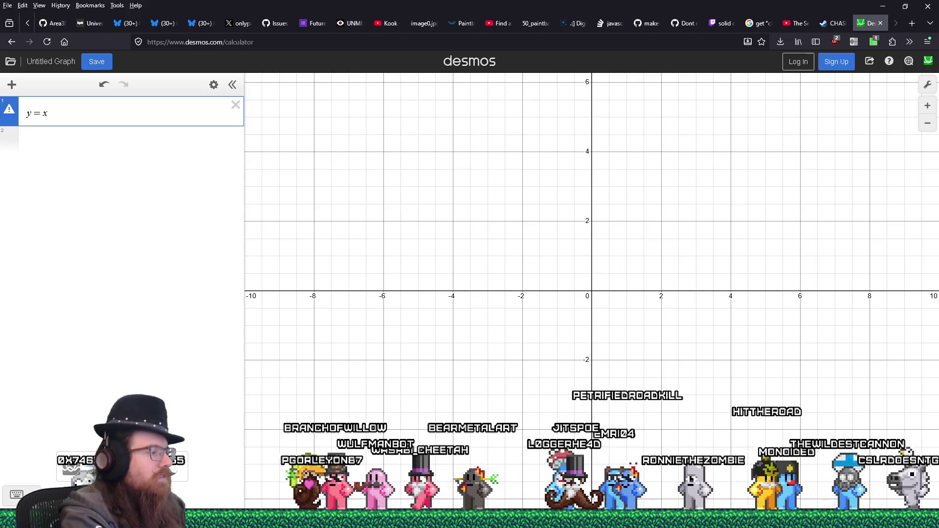
pyautogui.write('^1.')
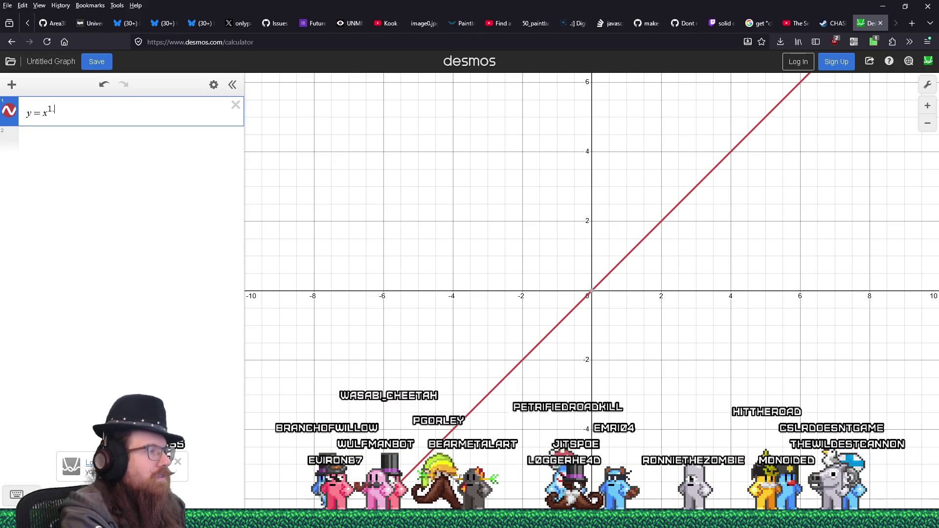
pyautogui.write('6')
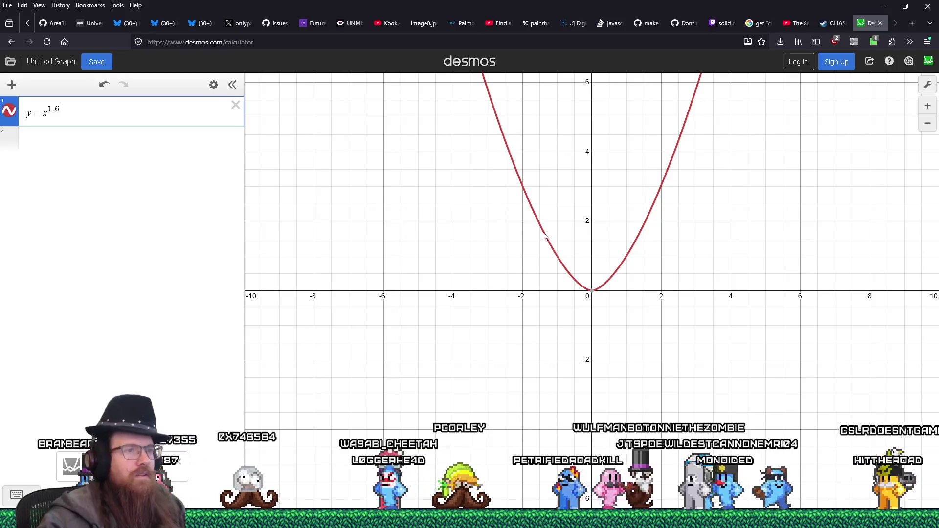
pyautogui.scroll(3, 625, 291)
pyautogui.scroll(-3, 625, 291)
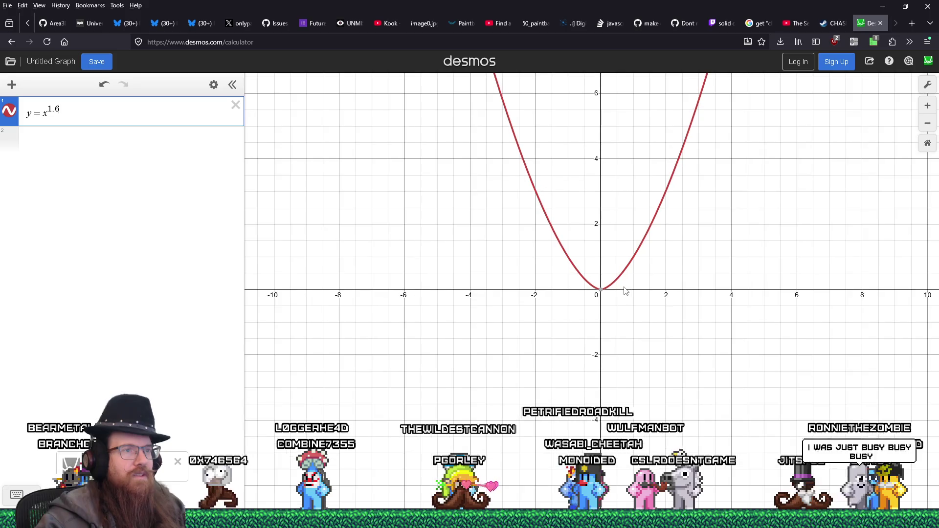
pyautogui.scroll(2, 624, 291)
pyautogui.scroll(1, 625, 291)
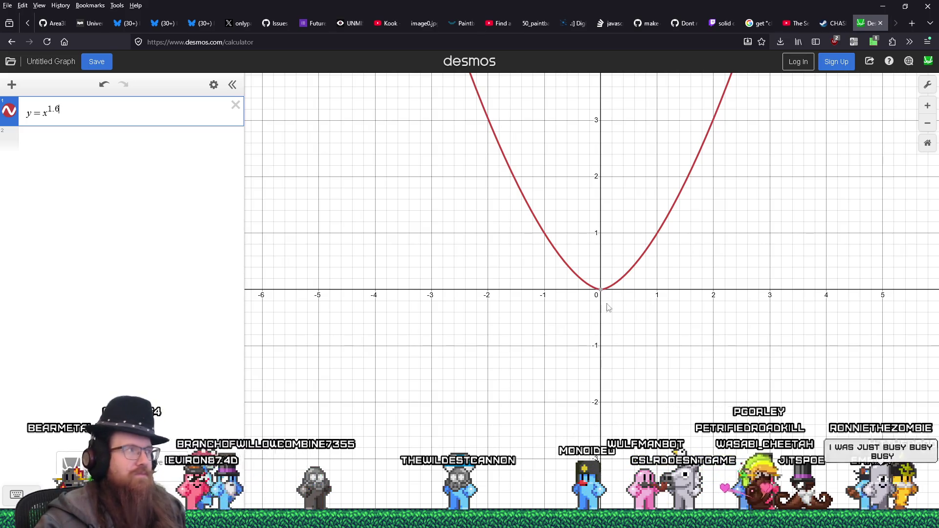
pyautogui.click(112, 147)
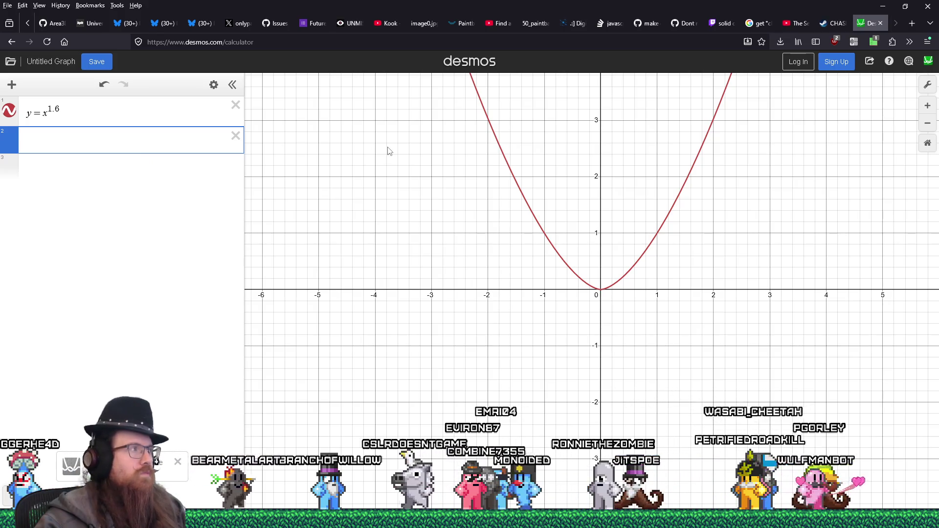
# Step: Enter x = y^1.6 as the second expression, trying a 1-1.6 exponent before reverting
pyautogui.write('x')
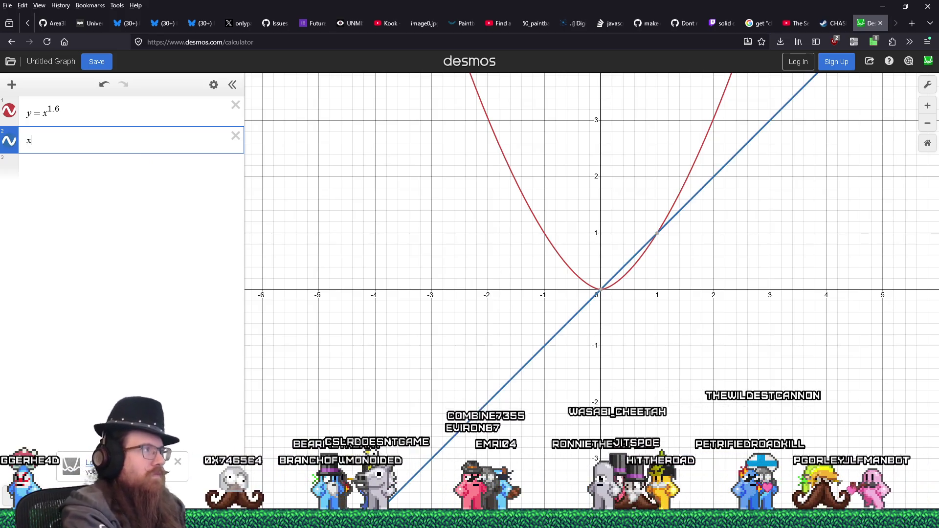
pyautogui.write(' =')
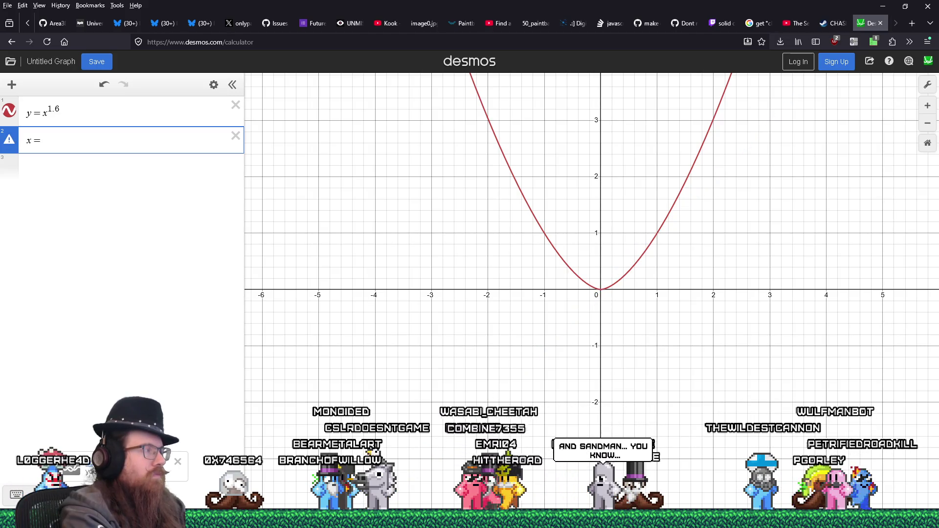
pyautogui.write(' y')
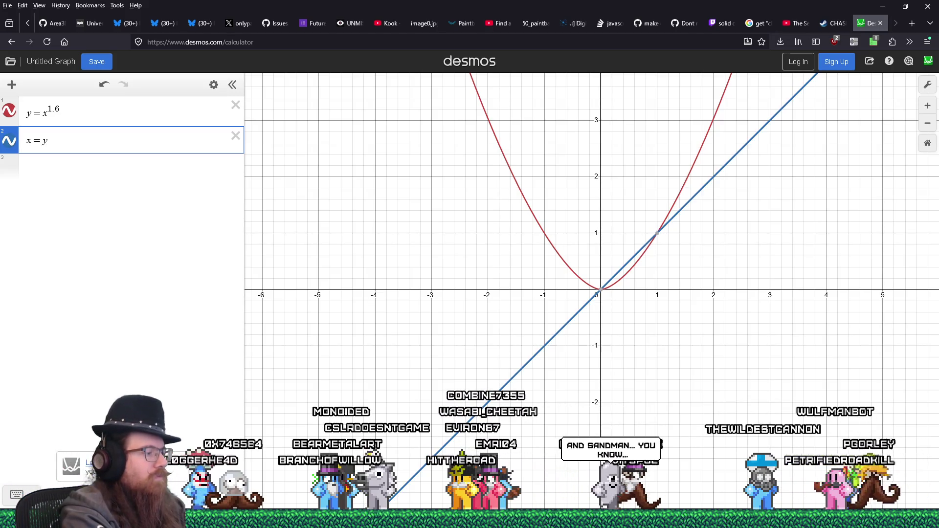
pyautogui.write('^1.6')
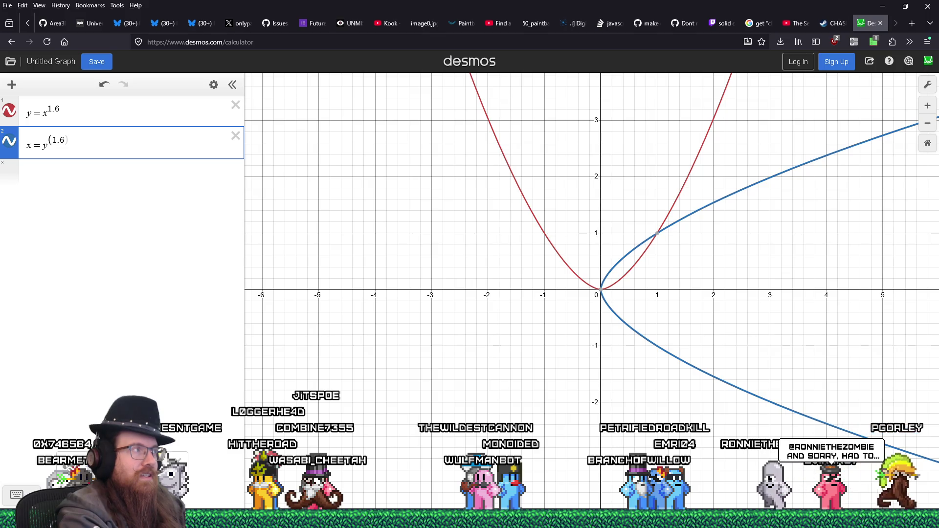
pyautogui.write('1-1.6')
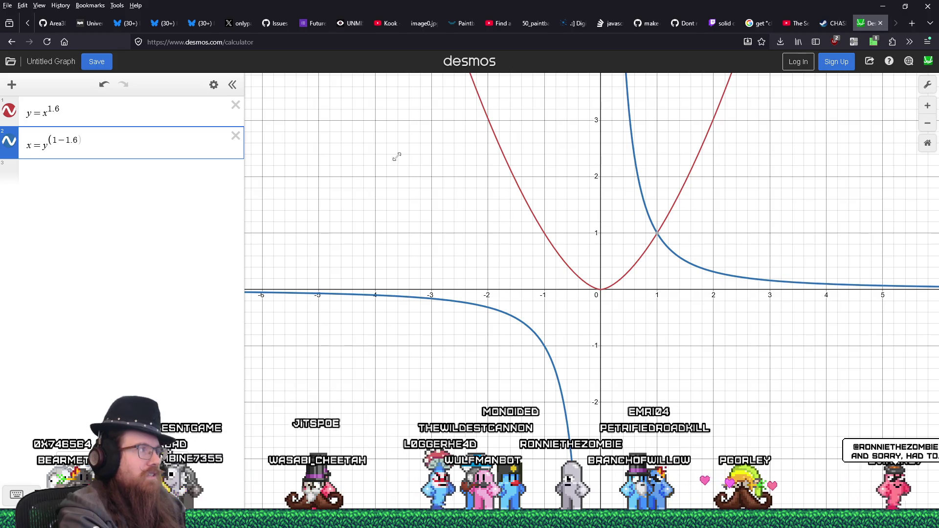
pyautogui.write(')')
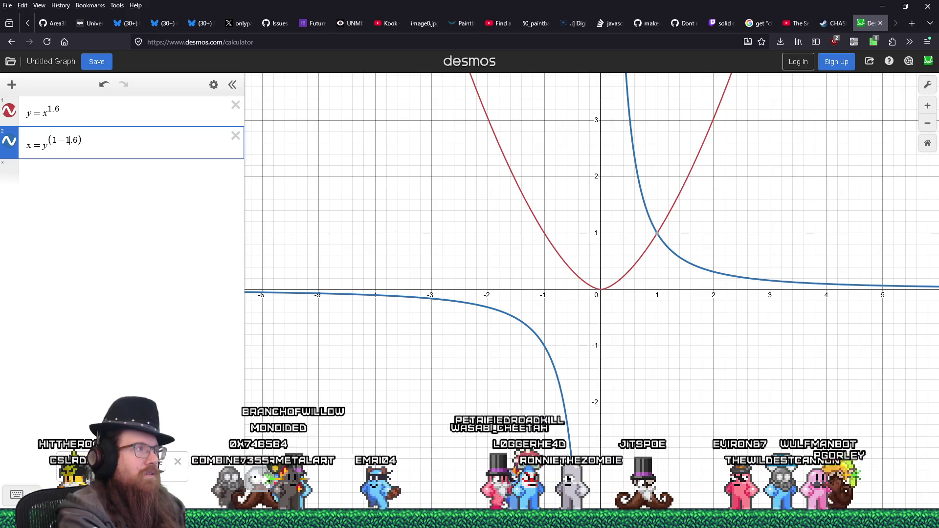
pyautogui.press('BackSpace')
pyautogui.press('BackSpace')
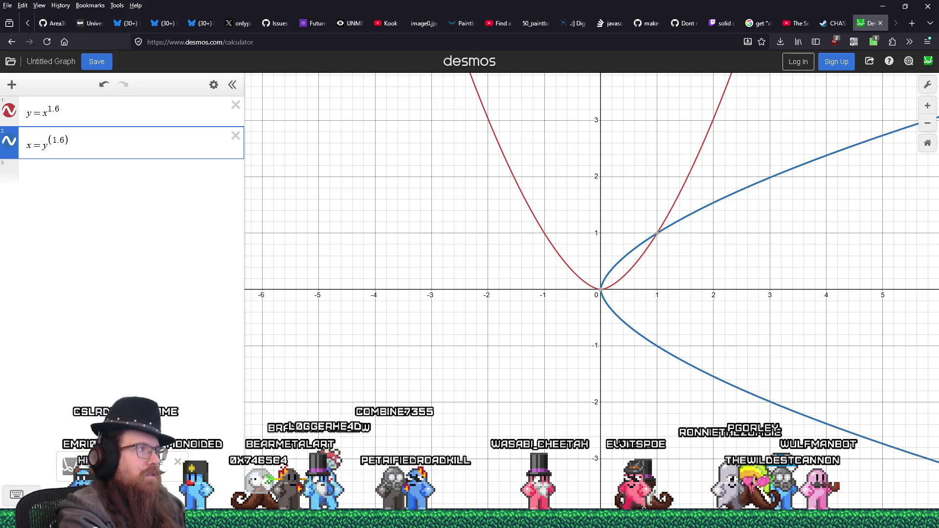
pyautogui.write('1-')
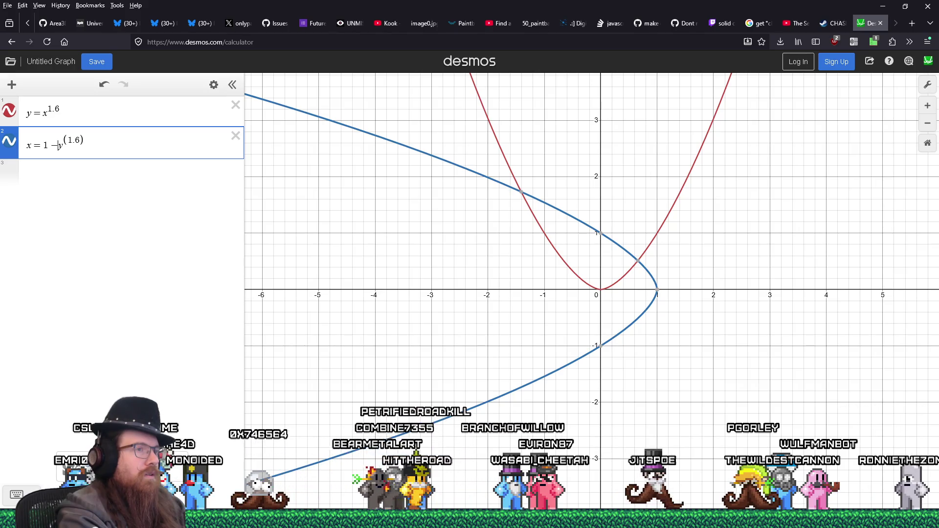
# Step: Rewrite the second expression as x = (1 − y)^(1.6) and dismiss the browser update notice
pyautogui.press('BackSpace')
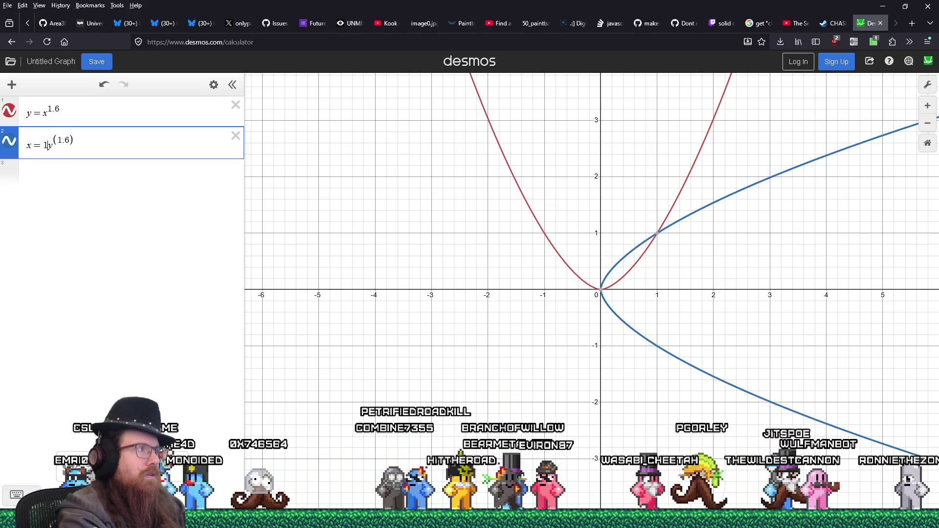
pyautogui.press('BackSpace')
pyautogui.write('(')
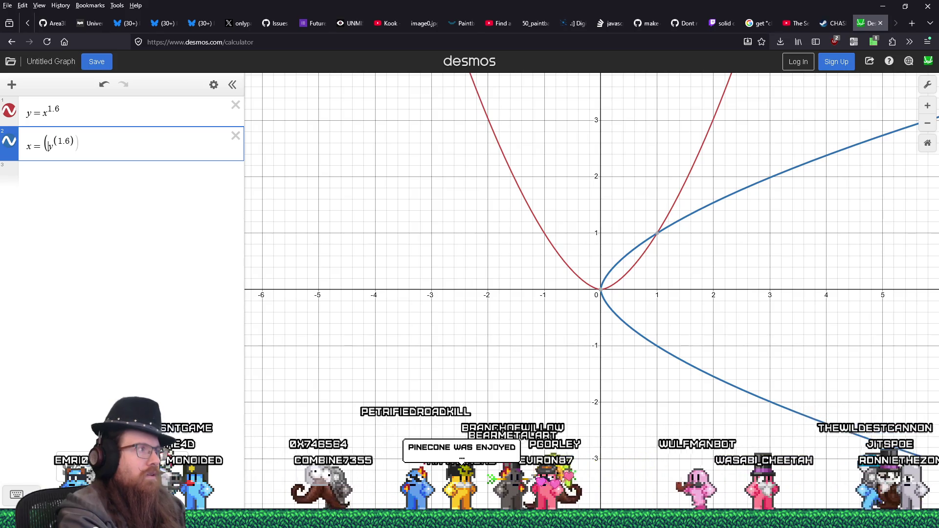
pyautogui.write('1-')
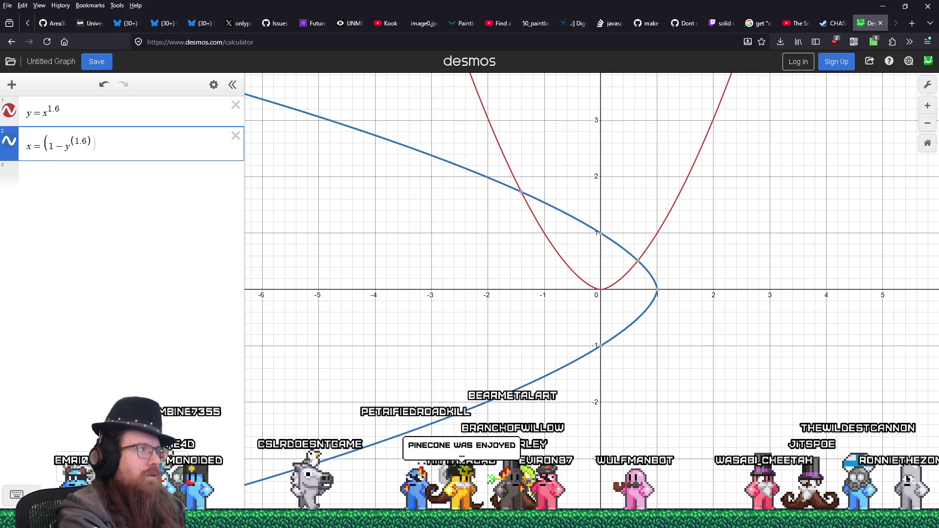
pyautogui.write(')')
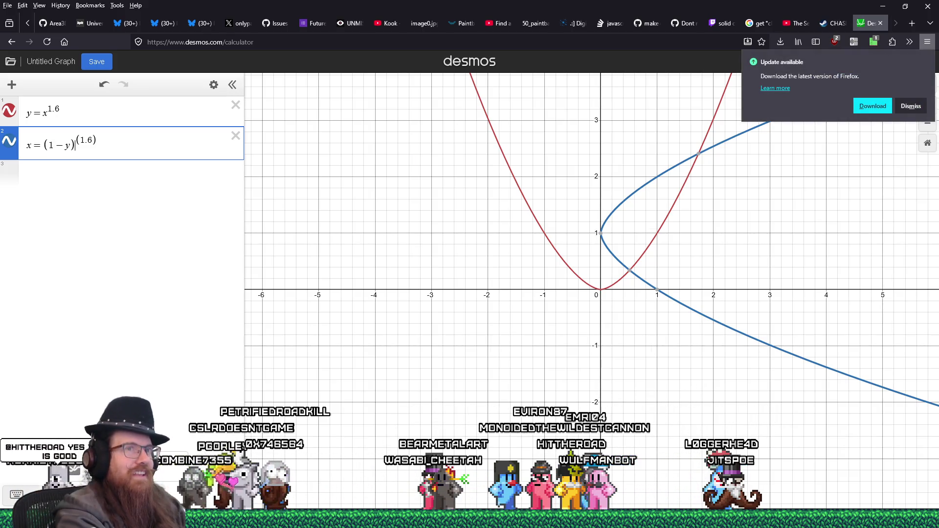
pyautogui.click(413, 169)
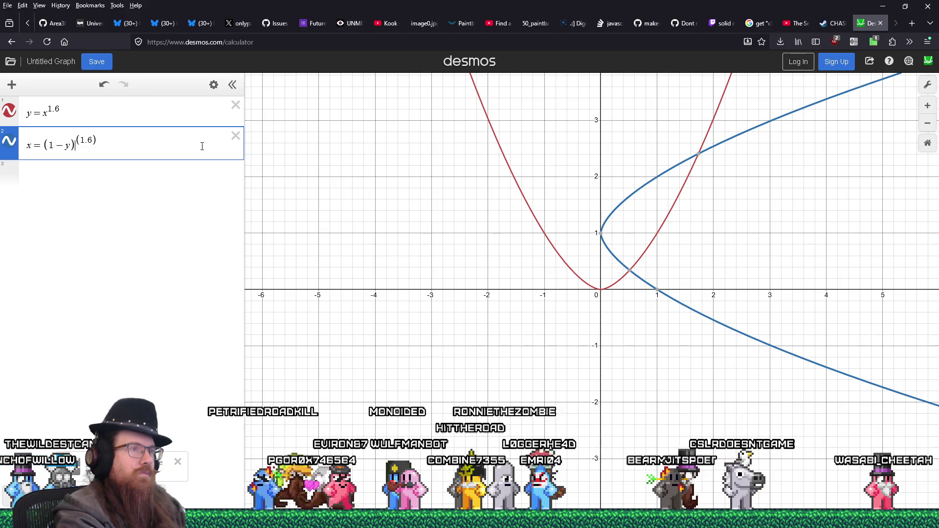
# Step: In expression 2, delete the 1 − and cut the (y)^(1.6) term, starting a 1/ fraction
pyautogui.press('Left')
pyautogui.press('Left')
pyautogui.press('BackSpace')
pyautogui.press('BackSpace')
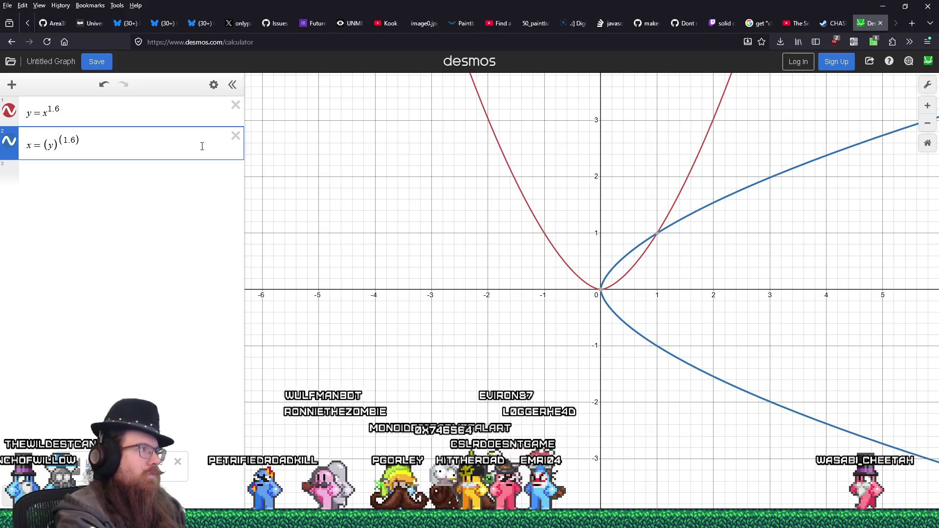
pyautogui.write('1')
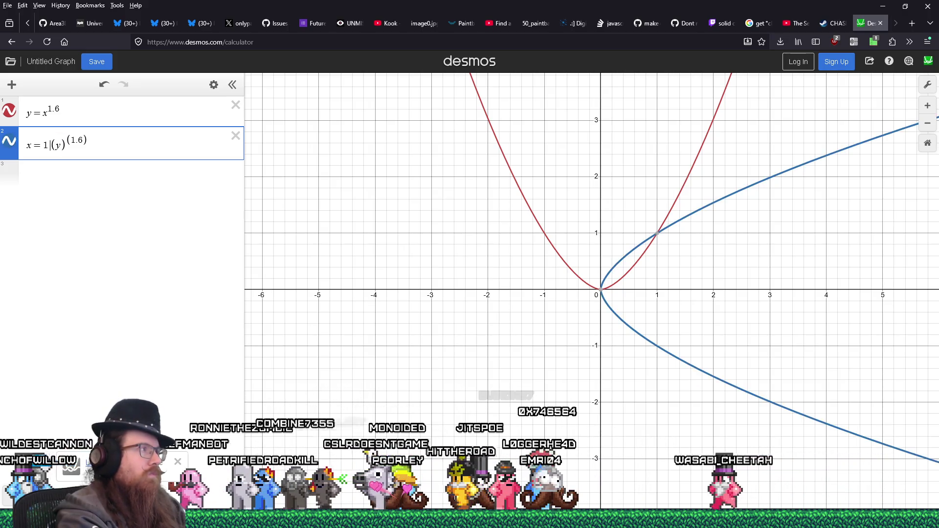
pyautogui.write('/')
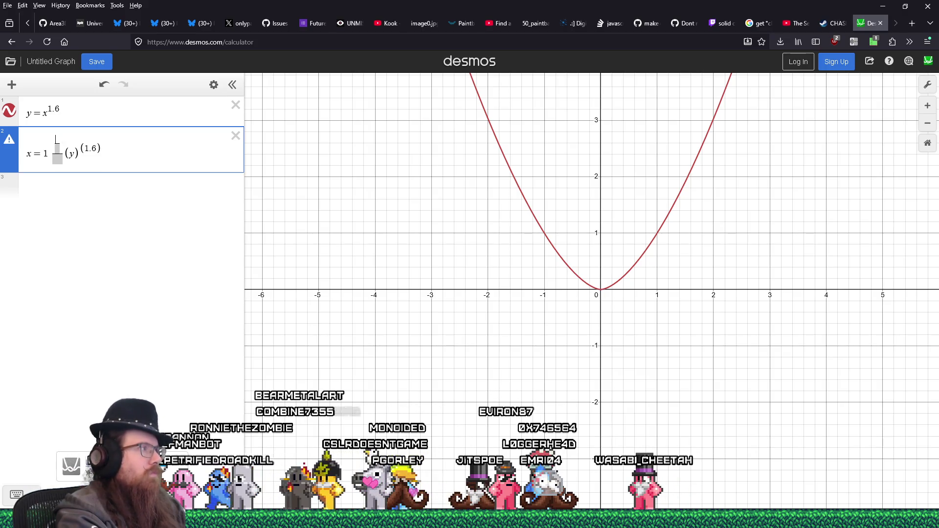
pyautogui.press('BackSpace')
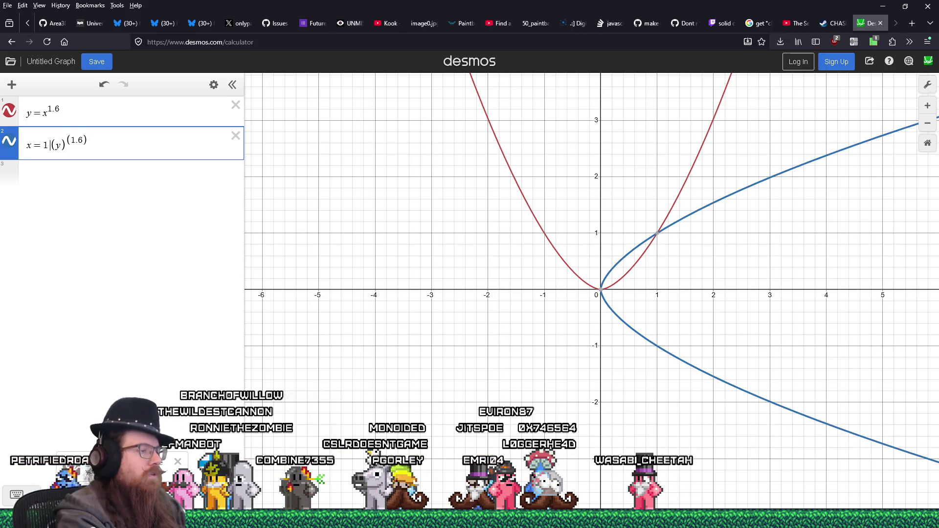
pyautogui.write('_')
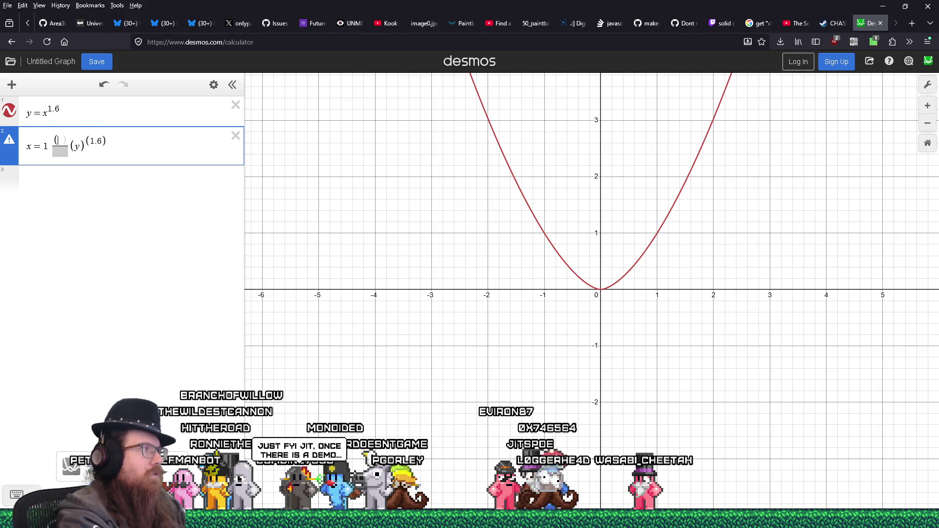
pyautogui.press('BackSpace')
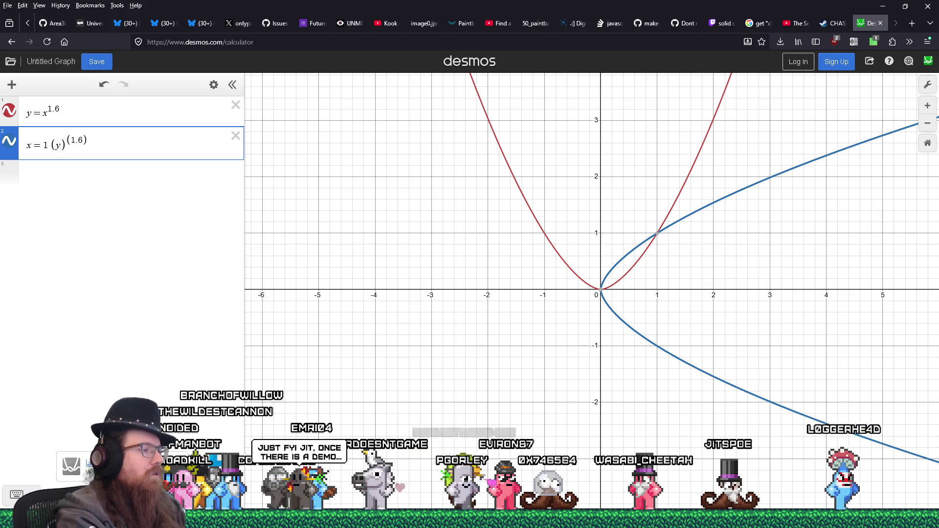
pyautogui.write('/')
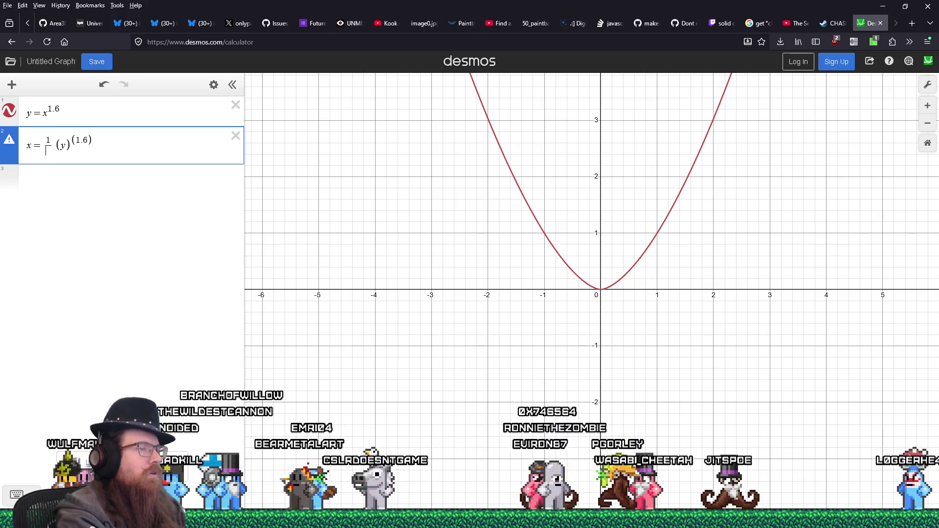
pyautogui.hotkey('shift', 'End')
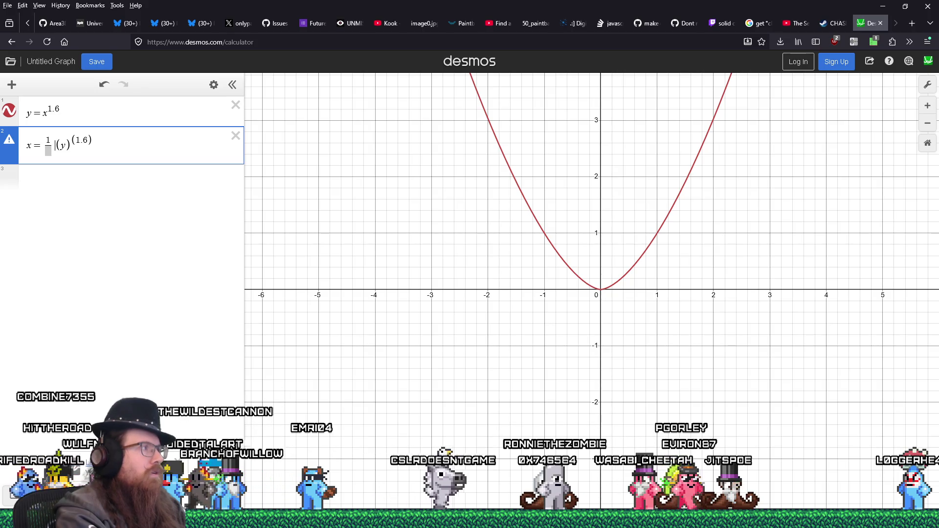
pyautogui.hotkey('ctrl', 'x')
pyautogui.press('Return')
pyautogui.press('Up')
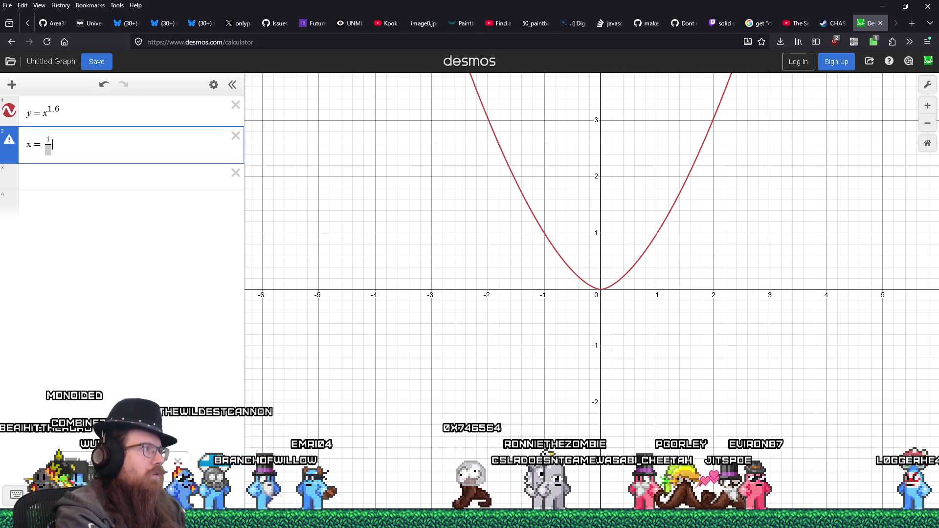
# Step: Undo stray text typed into the fraction's denominator and re-enter the (y)^(1.6) term
pyautogui.write('ChasmShift')
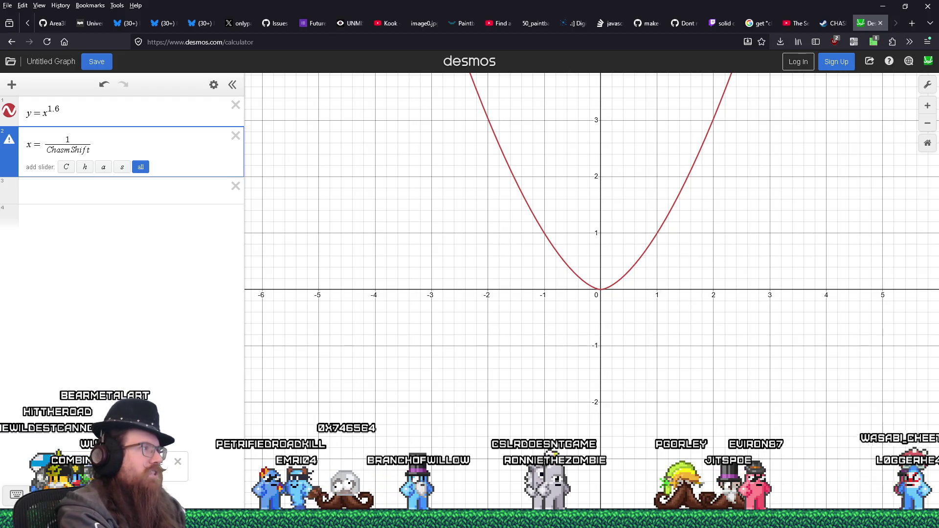
pyautogui.hotkey('ctrl', 'z')
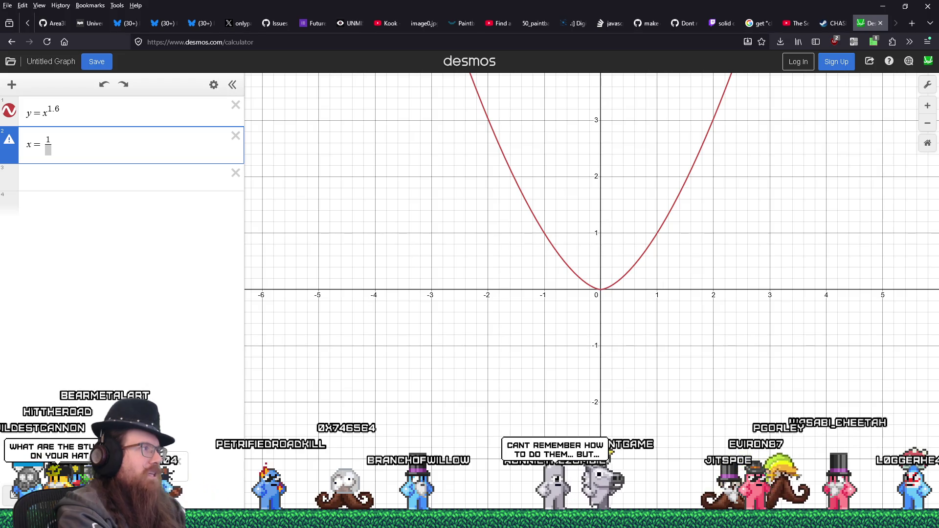
pyautogui.click(51, 144)
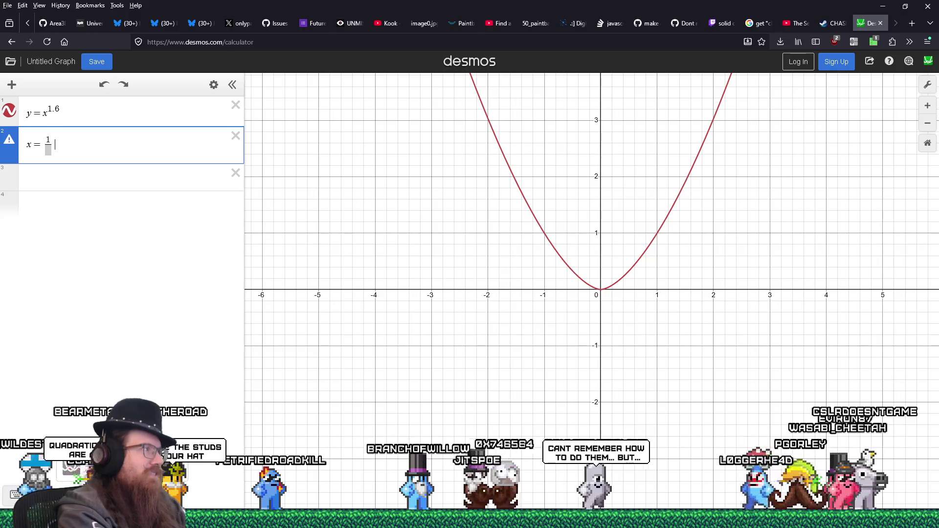
pyautogui.click(50, 140)
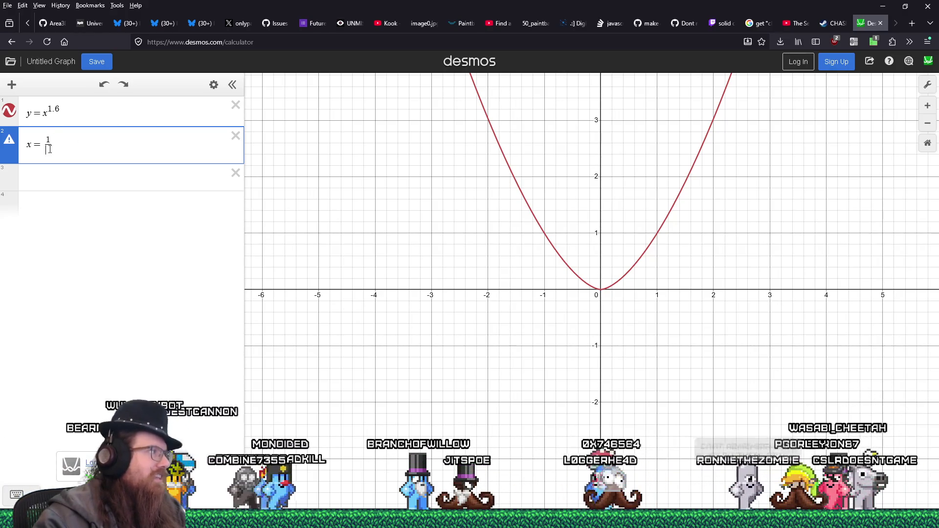
pyautogui.write('ChasmShift')
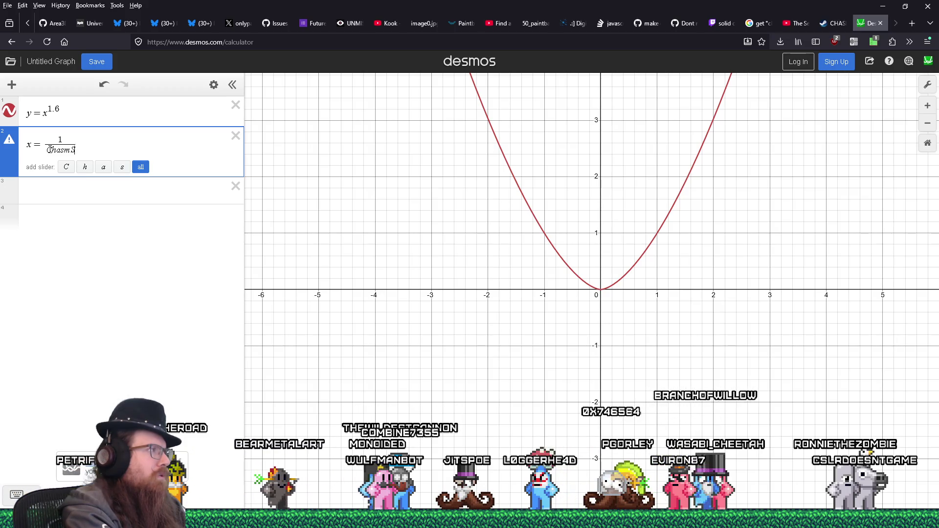
pyautogui.press('BackSpace')
pyautogui.press('BackSpace')
pyautogui.press('BackSpace')
pyautogui.write('y')
pyautogui.hotkey('ctrl', 'z')
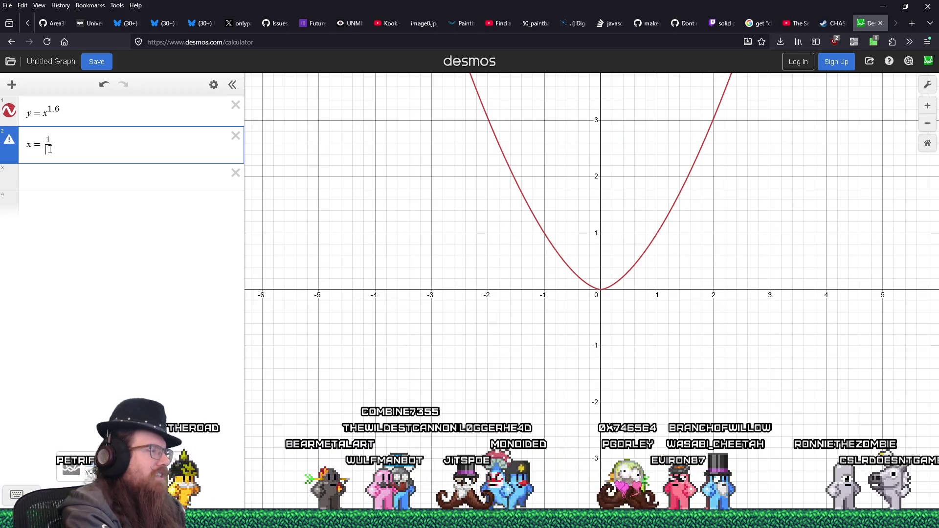
pyautogui.hotkey('ctrl', 'z')
pyautogui.hotkey('ctrl', 'z')
pyautogui.hotkey('ctrl', 'z')
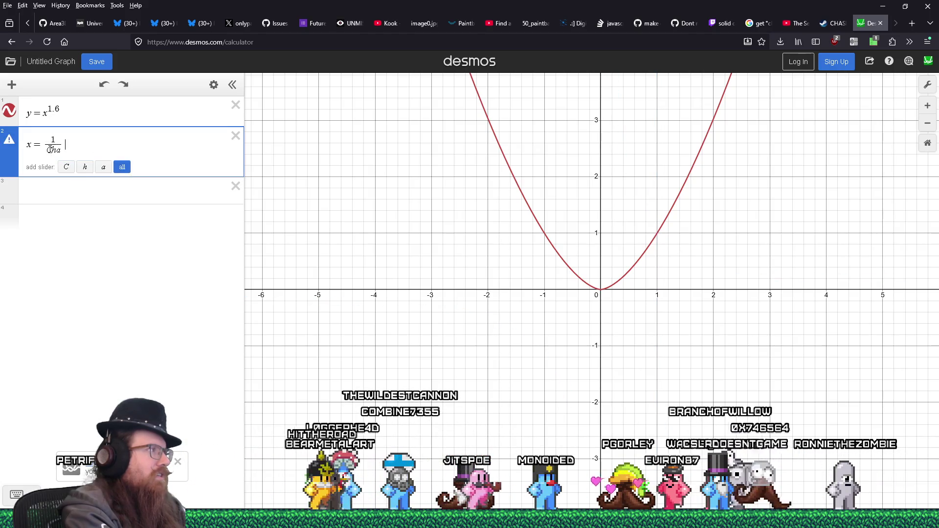
pyautogui.hotkey('ctrl', 'y')
pyautogui.hotkey('ctrl', 'y')
pyautogui.hotkey('ctrl', 'y')
pyautogui.write('(y)^(1.6)')
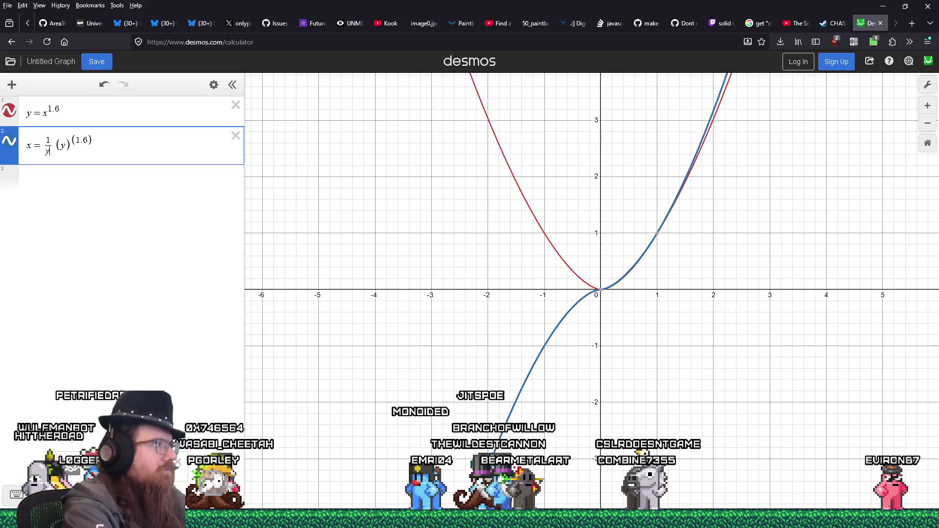
# Step: Raise the denominator to ^1.6 so expression 2 reads (1/y^1.6)·(y)^(1.6)
pyautogui.write('^1.6')
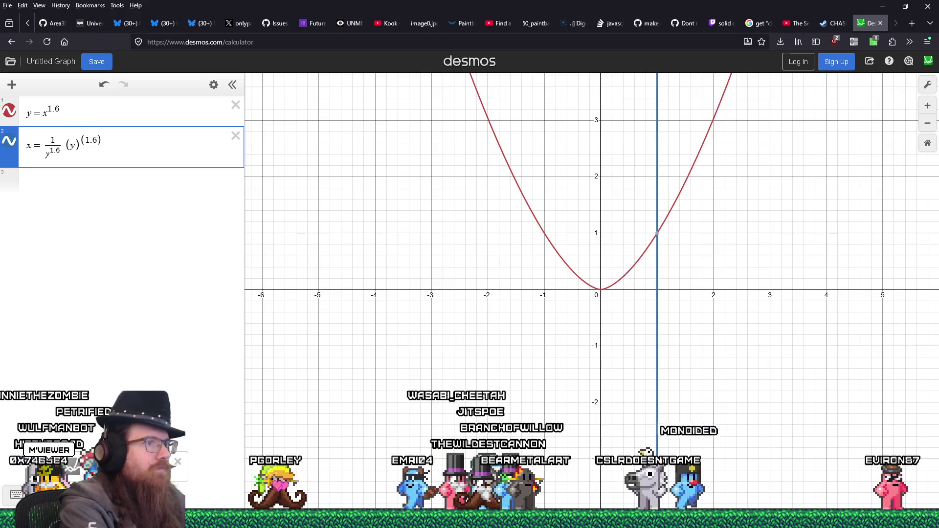
# Step: Delete the (y)^(1.6) power term and trim expression 2 down to just x
pyautogui.press('Right')
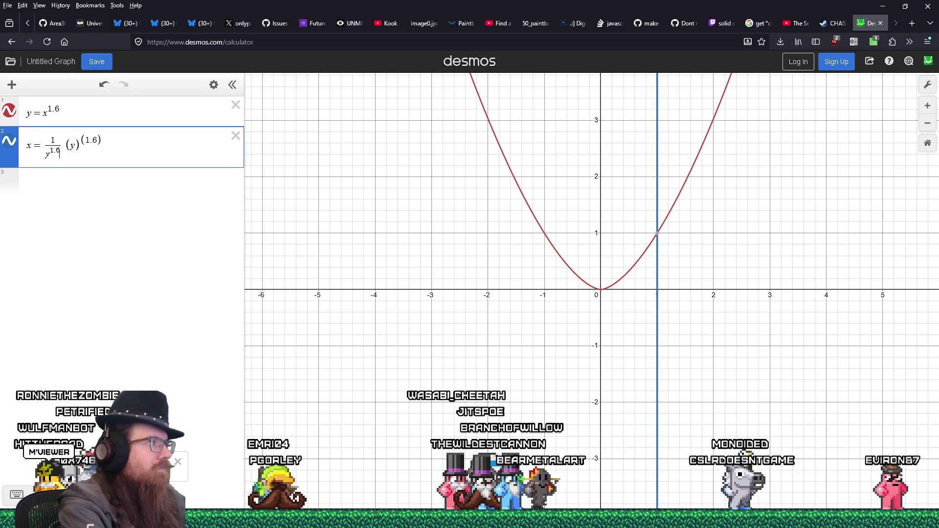
pyautogui.press('Right')
pyautogui.press('Right')
pyautogui.press('Right')
pyautogui.press('BackSpace')
pyautogui.press('BackSpace')
pyautogui.press('Delete')
pyautogui.press('Delete')
pyautogui.press('Delete')
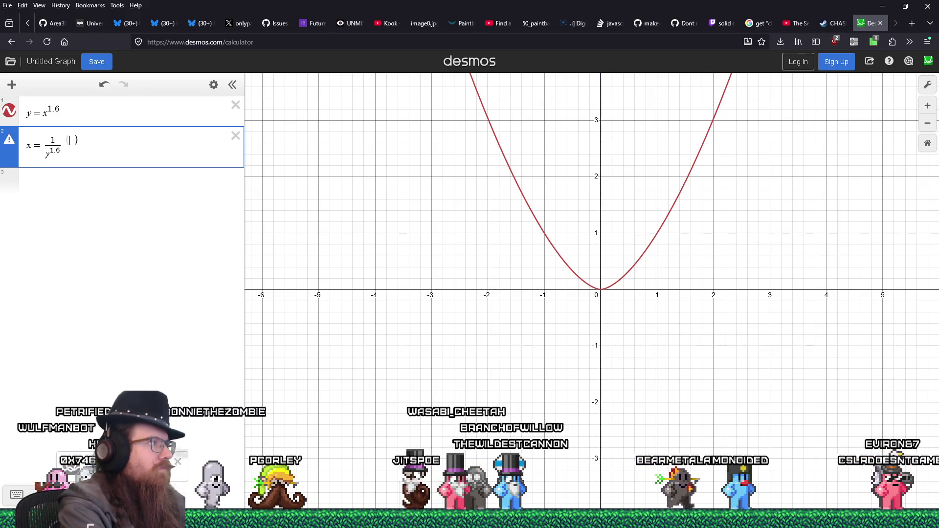
pyautogui.press('BackSpace')
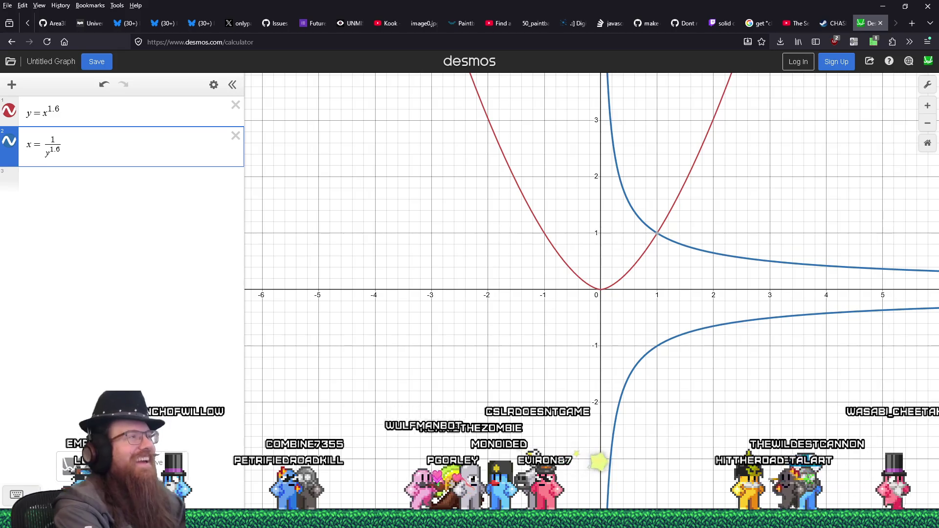
pyautogui.press('BackSpace')
pyautogui.press('BackSpace')
pyautogui.press('BackSpace')
pyautogui.press('BackSpace')
pyautogui.press('BackSpace')
pyautogui.press('BackSpace')
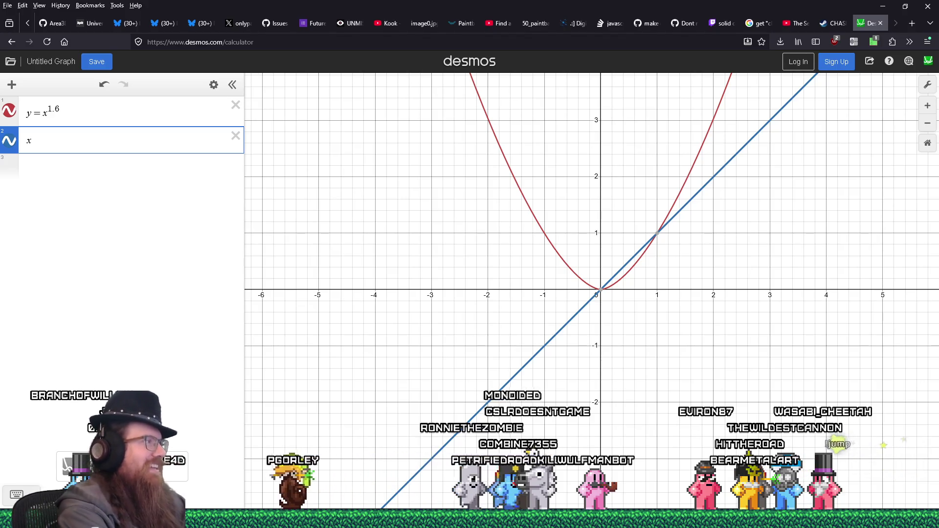
# Step: Extend expression 2 to x = y^1.6, then begin a (1/1.6 exponent
pyautogui.write(' = y')
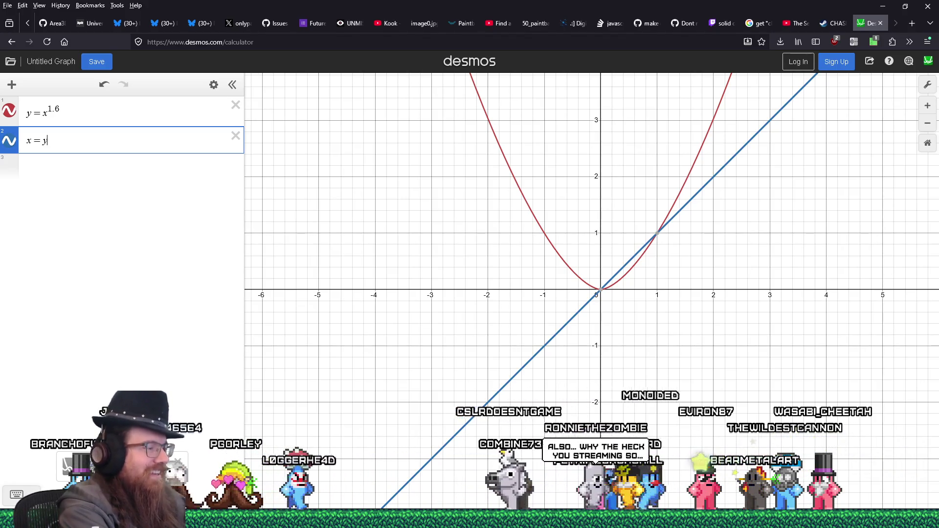
pyautogui.write('^1.6')
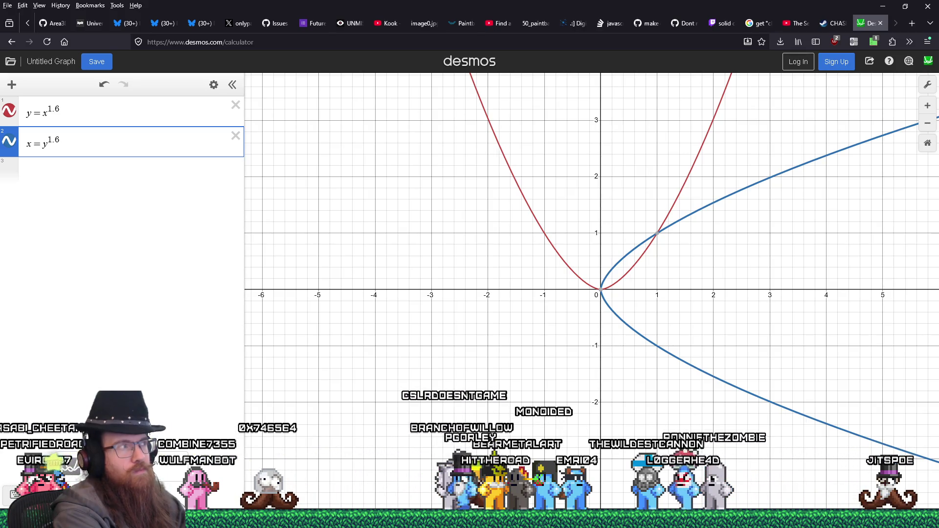
pyautogui.write('(1')
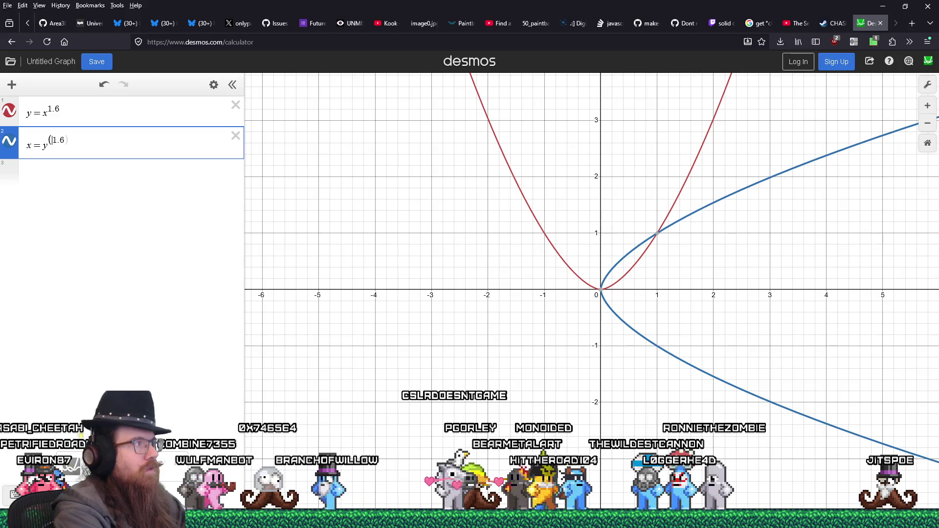
pyautogui.write('/1')
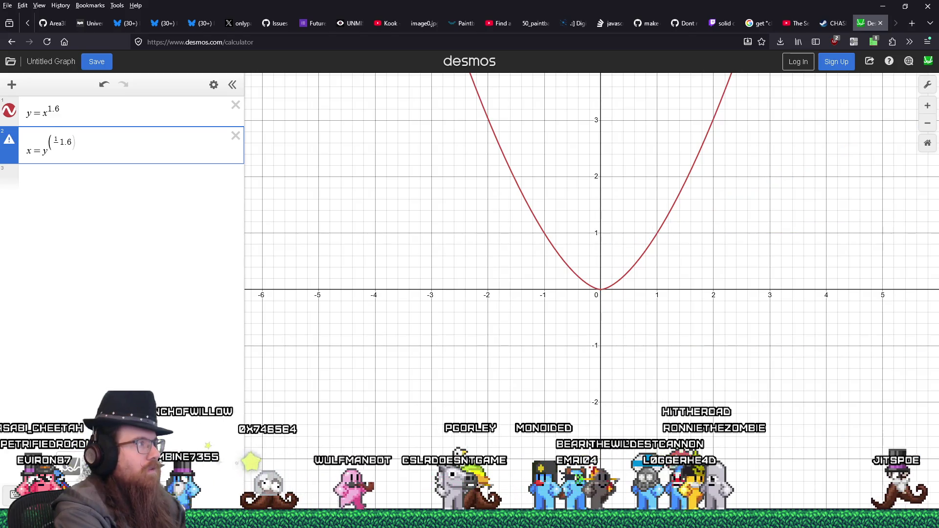
pyautogui.write('.6')
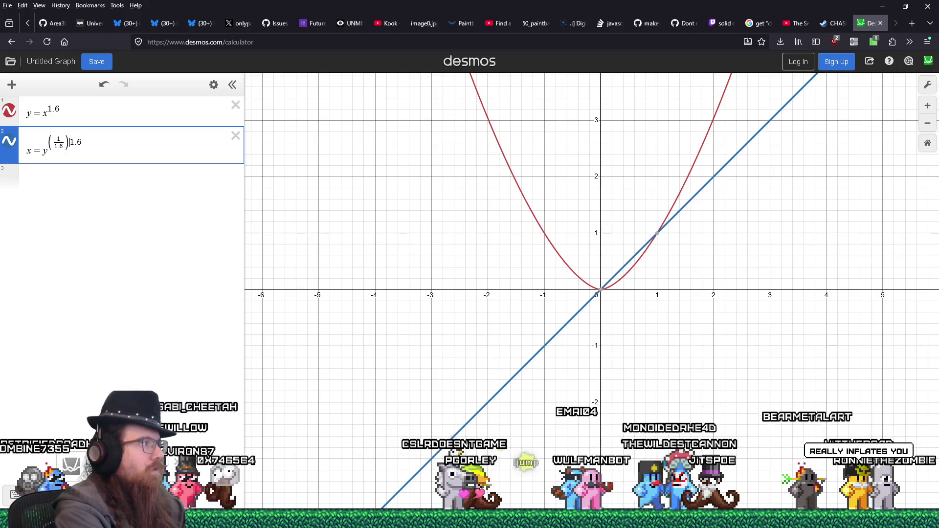
# Step: Finish expression 2 with exponent 1/1.6 and try exponent 1.3 in the first expression
pyautogui.press('Delete')
pyautogui.press('Delete')
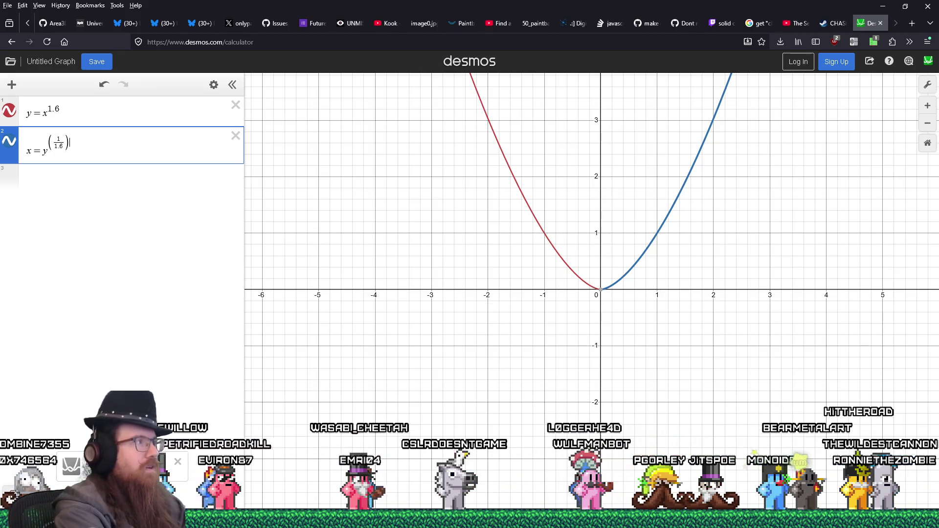
pyautogui.click(98, 179)
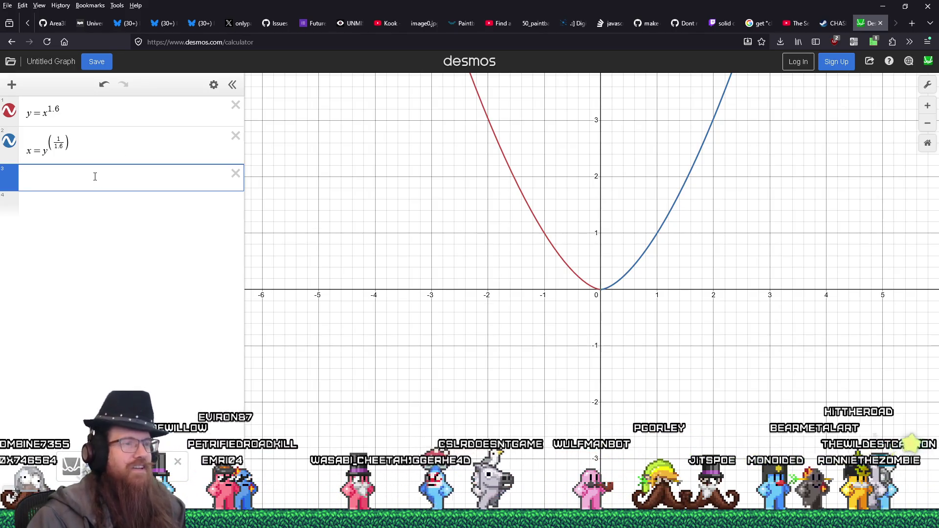
pyautogui.click(56, 110)
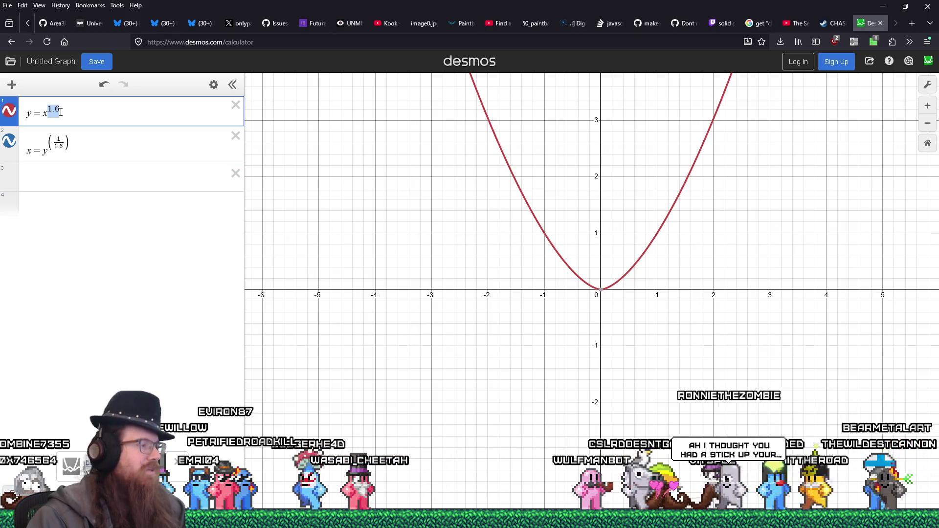
pyautogui.moveTo(61, 112); pyautogui.dragTo(59, 109)
pyautogui.write('3')
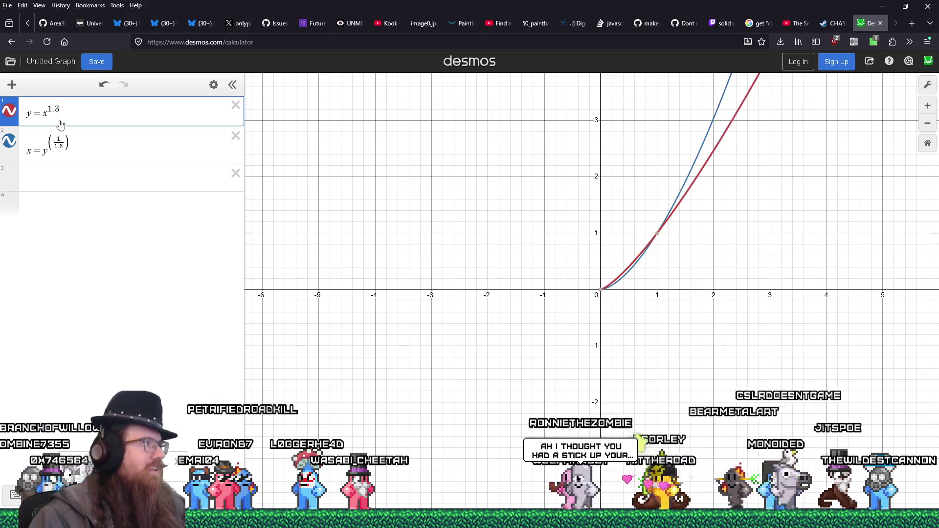
pyautogui.write('3')
pyautogui.click(61, 147)
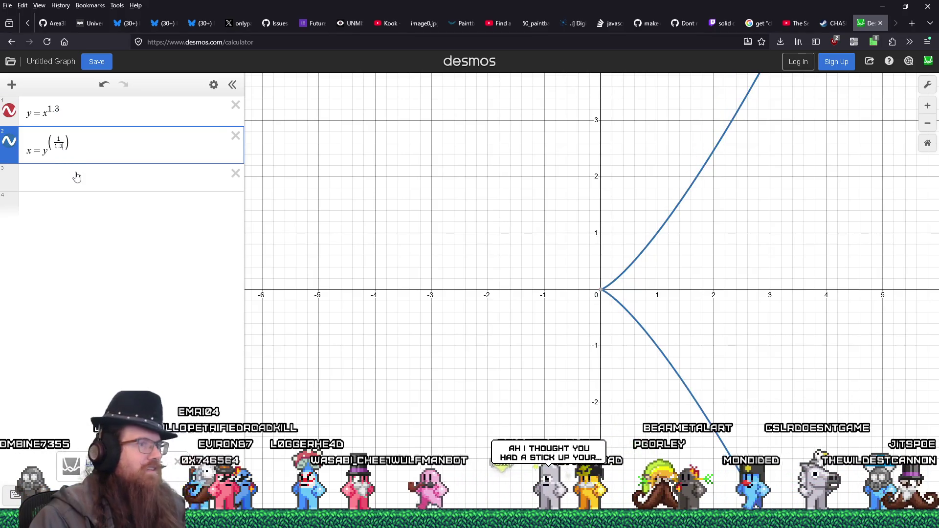
pyautogui.click(77, 175)
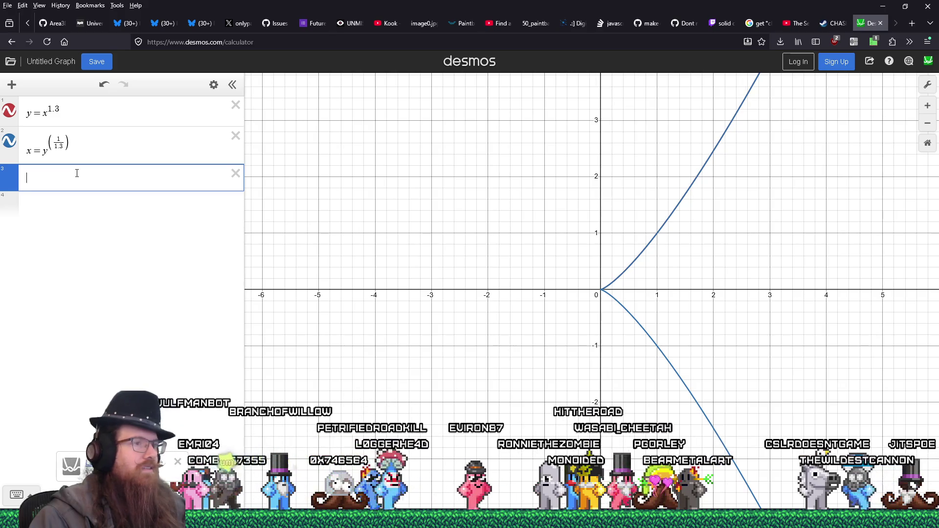
# Step: Set the exponents to 1.4 and 1/1.4, then recenter and zoom the graph on the overlapping curves
pyautogui.click(90, 116)
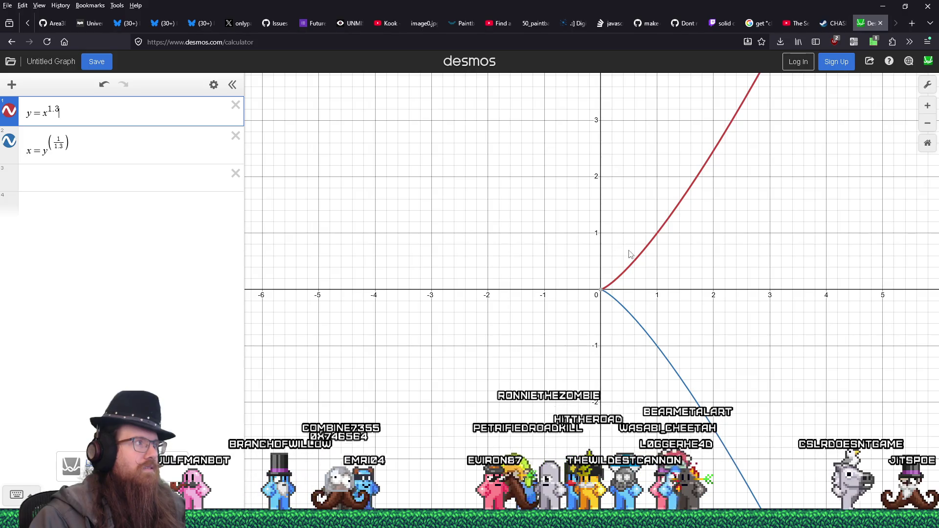
pyautogui.click(547, 249)
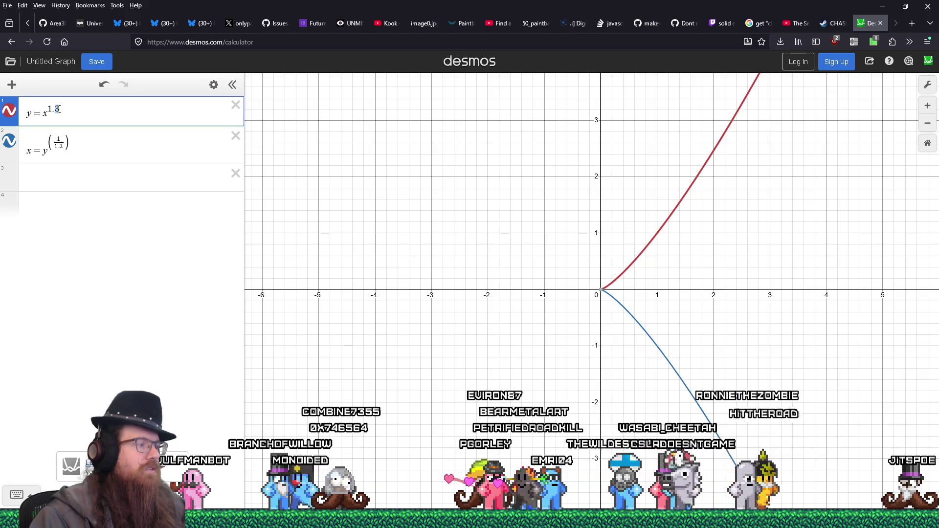
pyautogui.write('6')
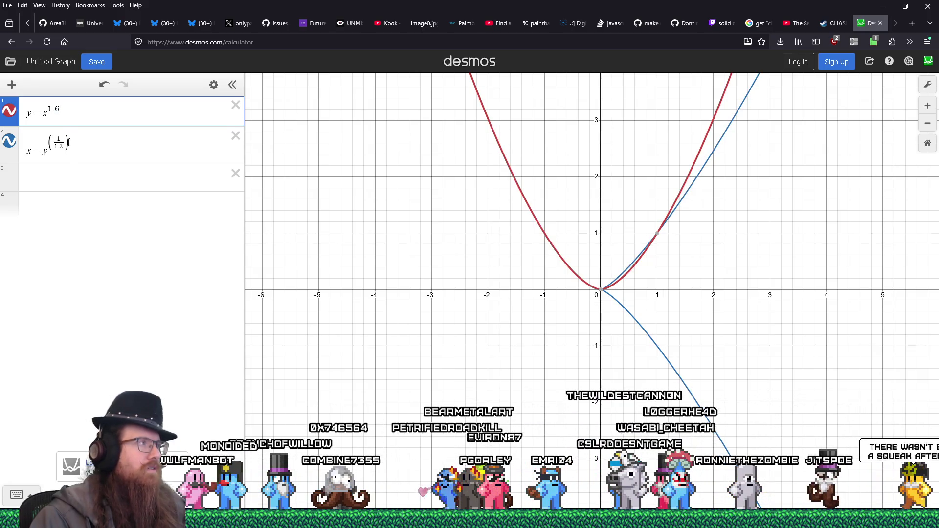
pyautogui.write('5')
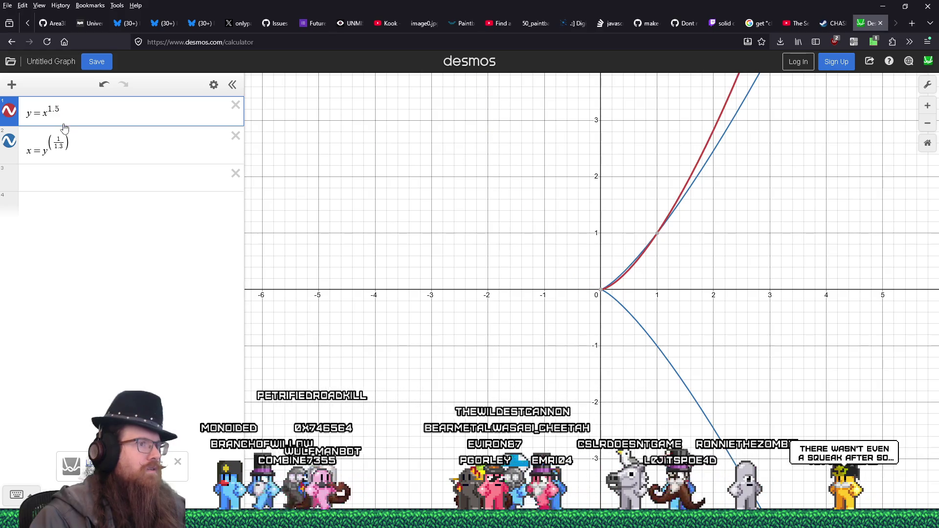
pyautogui.write('4')
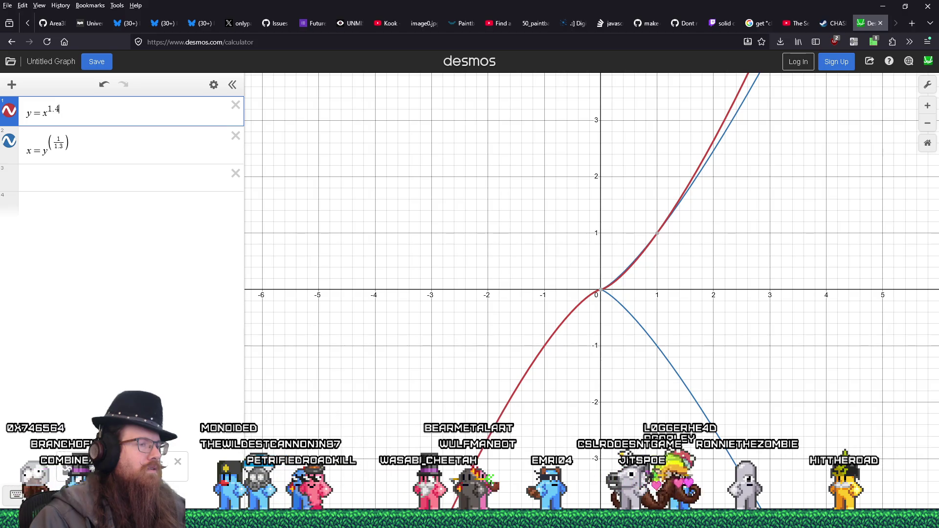
pyautogui.click(62, 146)
pyautogui.write('4')
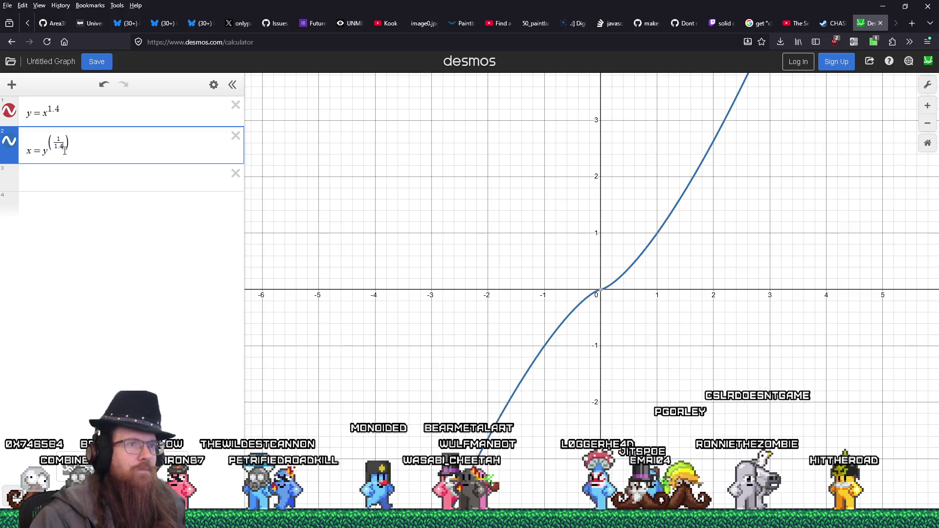
pyautogui.scroll(-3, 673, 242)
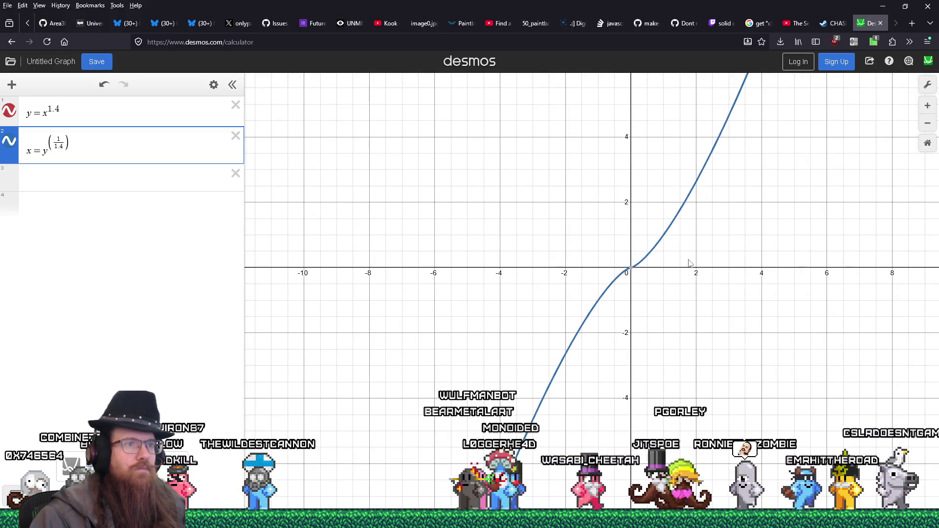
pyautogui.moveTo(689, 263)
pyautogui.mouseDown()
pyautogui.moveTo(553, 440)
pyautogui.moveTo(538, 408)
pyautogui.moveTo(612, 284)
pyautogui.moveTo(568, 268)
pyautogui.mouseUp()
pyautogui.scroll(2, 611, 284)
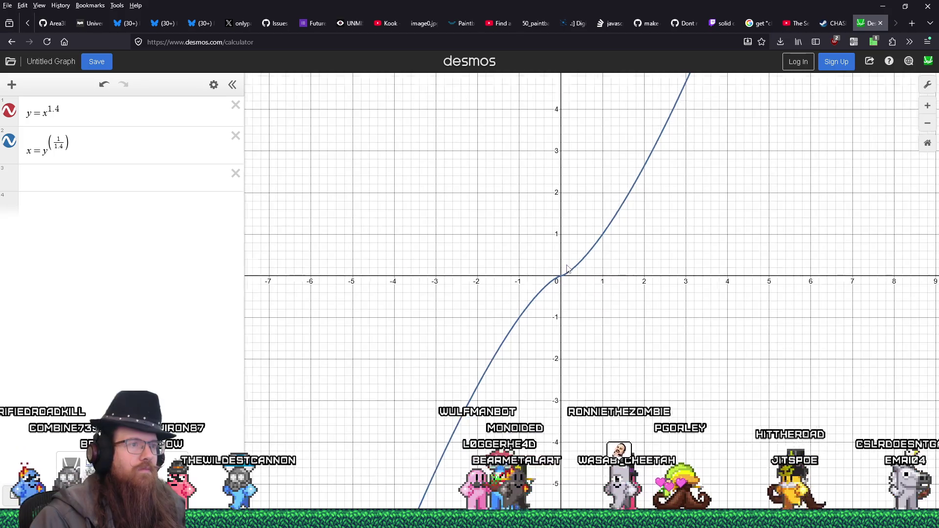
pyautogui.scroll(3, 568, 268)
pyautogui.moveTo(582, 286)
pyautogui.mouseDown()
pyautogui.moveTo(654, 279)
pyautogui.moveTo(539, 254)
pyautogui.mouseUp()
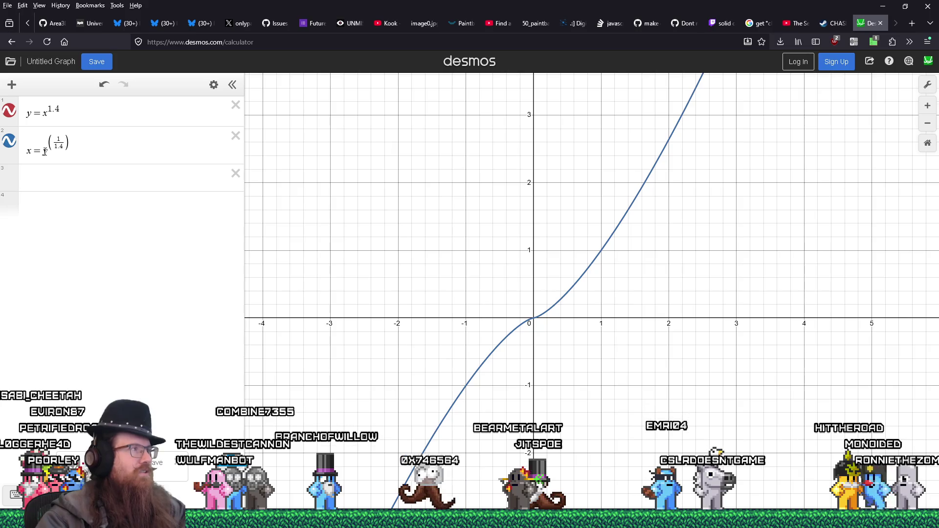
pyautogui.hotkey('alt', 'Tab')
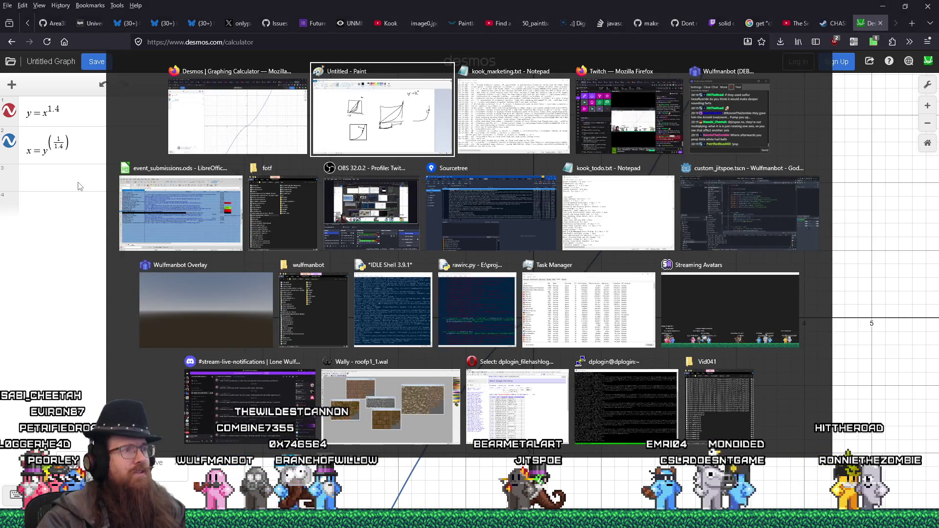
# Step: Return to the Godot editor and open the \kook\ project folder from the Run prompt
pyautogui.click(736, 210)
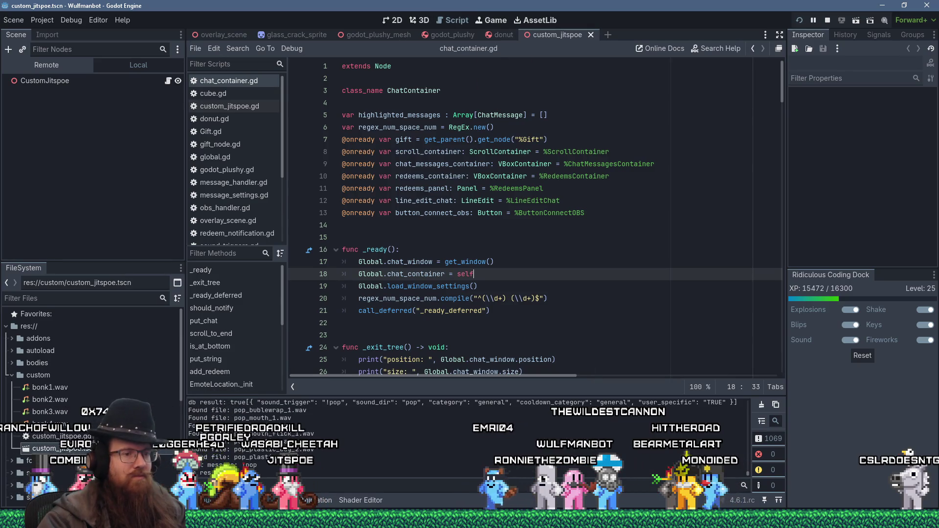
pyautogui.click(683, 297)
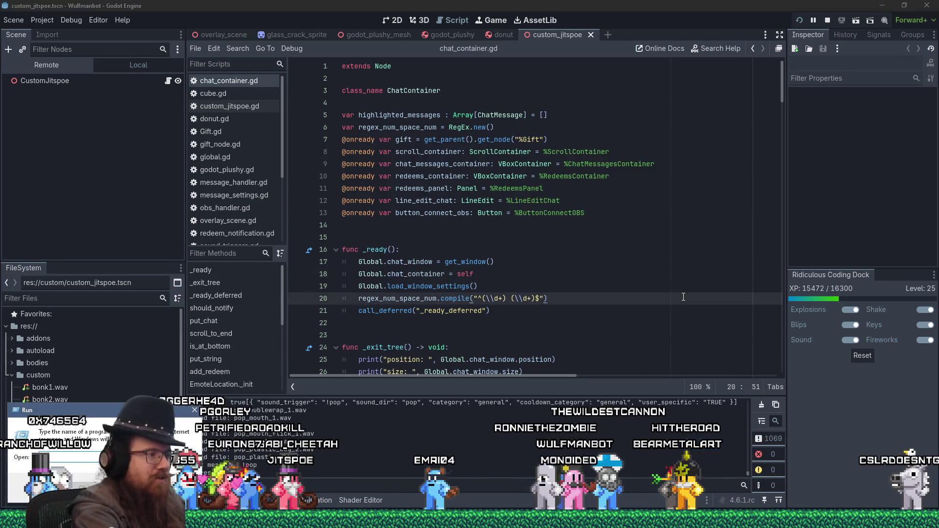
pyautogui.press('super+r')
pyautogui.write('\\kook\\')
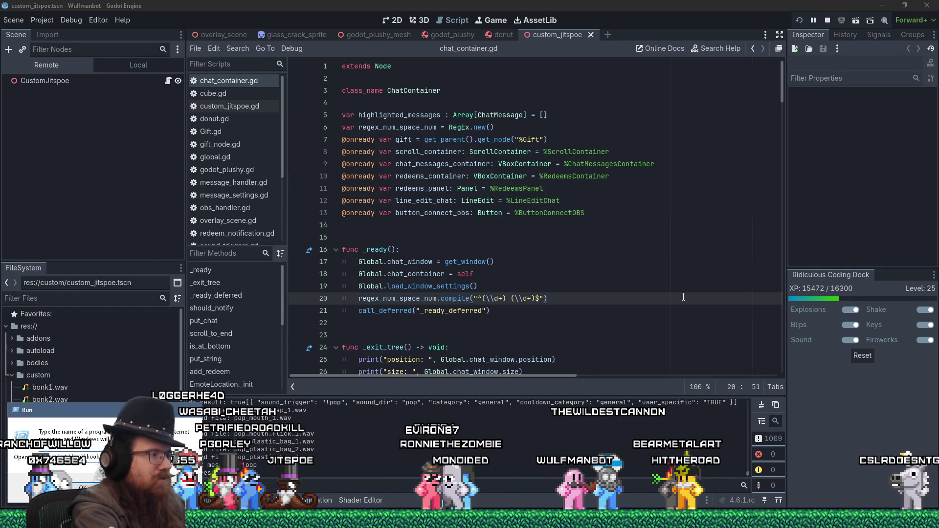
pyautogui.press('Return')
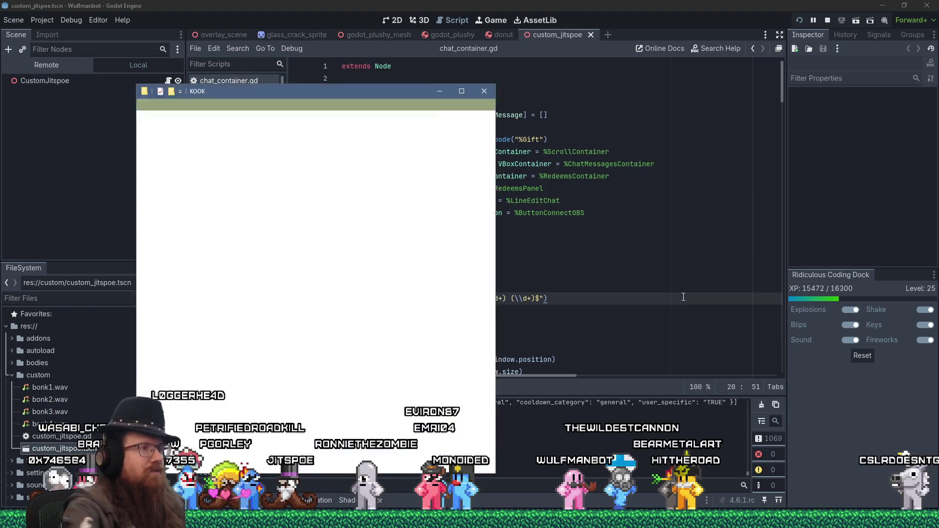
# Step: Launch the godot_kook_editor build from the KOOK folder
pyautogui.doubleClick(179, 260)
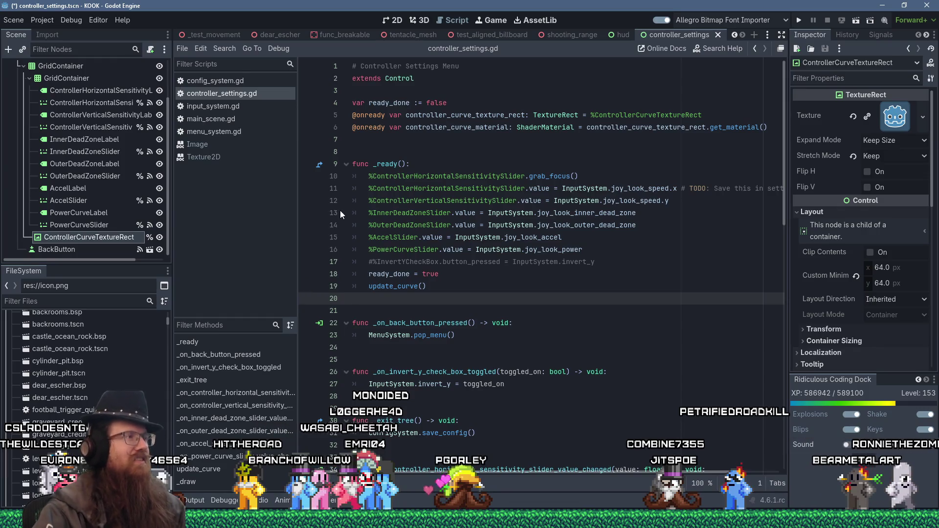
# Step: Run the game, maximize its window, and bring up the pause menu with Escape
pyautogui.click(795, 19)
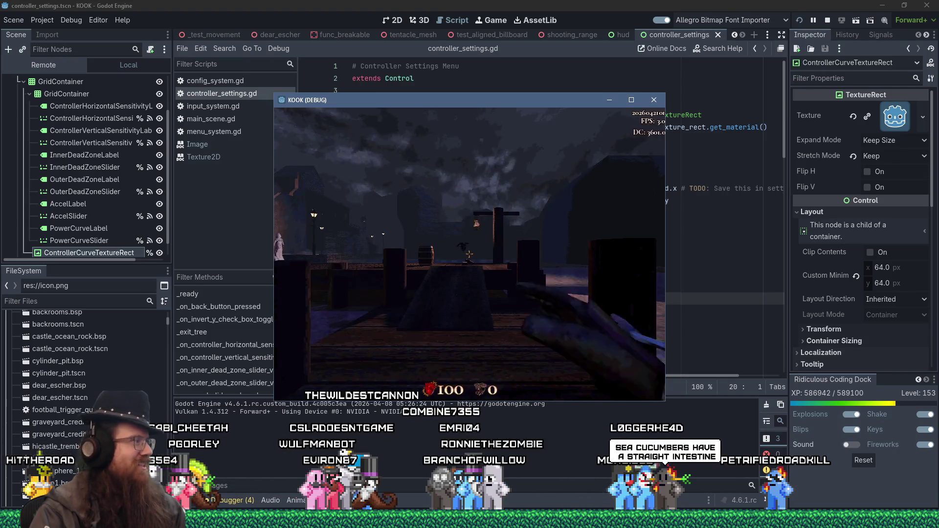
pyautogui.press('Escape')
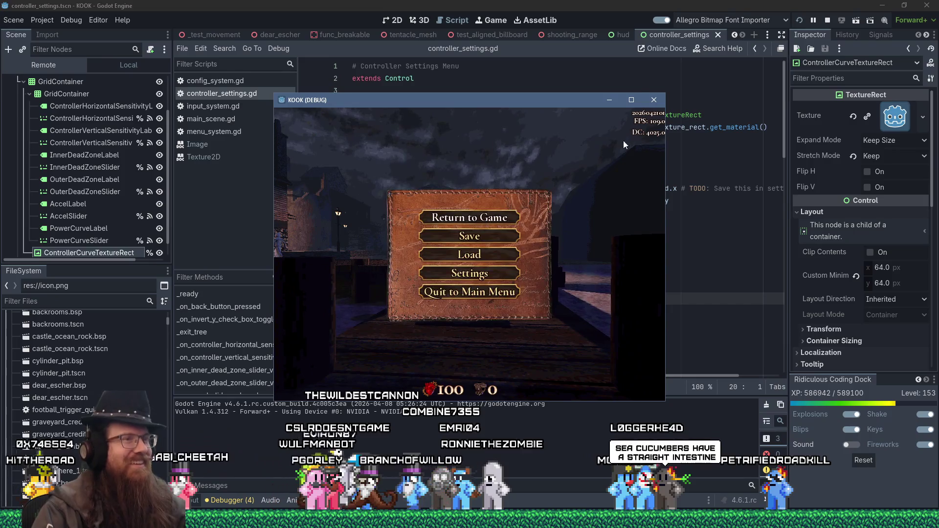
pyautogui.click(631, 100)
pyautogui.press('Escape')
pyautogui.press('Escape')
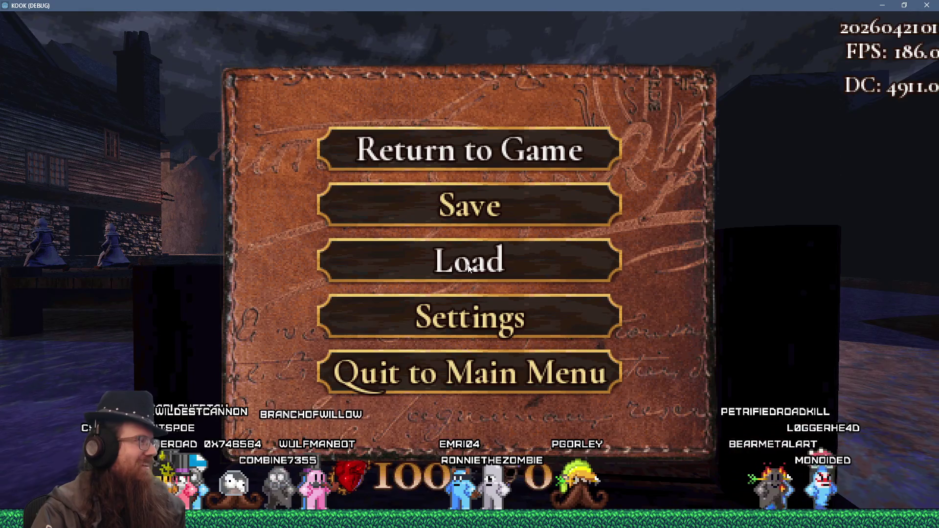
# Step: Go through Settings and Controls to the Controller Settings page in the game menu
pyautogui.click(480, 318)
pyautogui.click(479, 319)
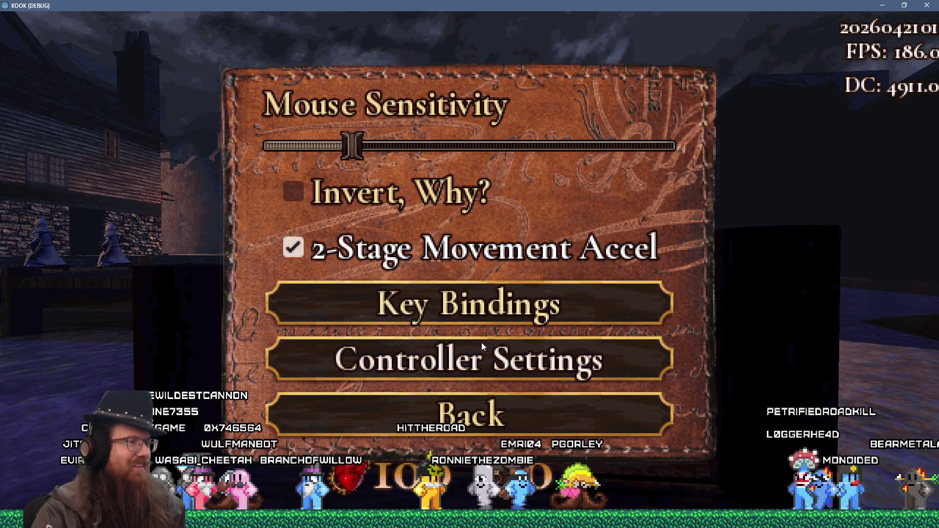
pyautogui.click(479, 350)
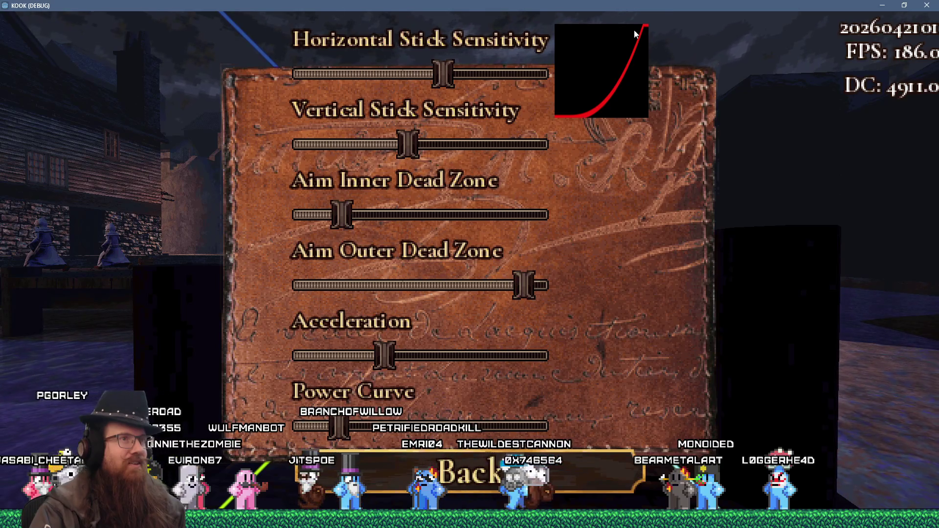
pyautogui.hotkey('alt', 'Tab')
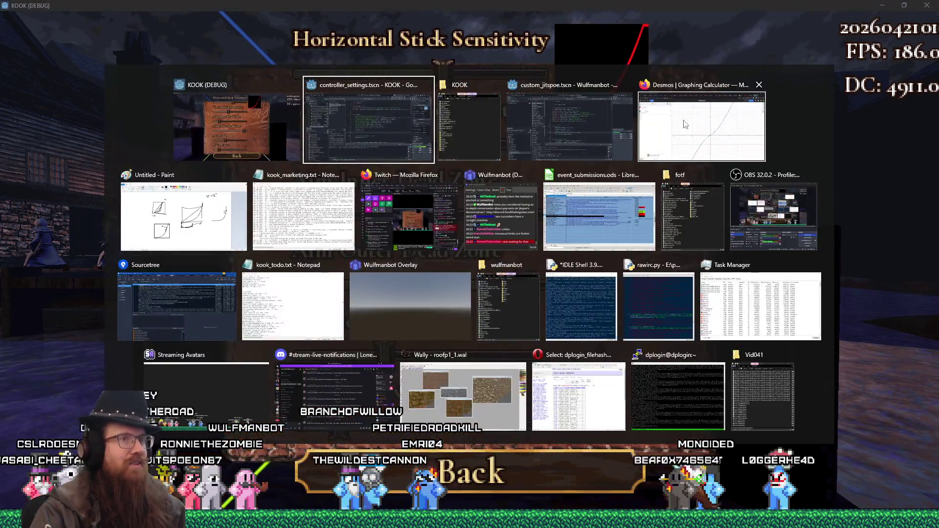
# Step: Compare Desmos's y = x^1.4 graph with the game's curve preview, then return to Godot's file filter
pyautogui.click(686, 124)
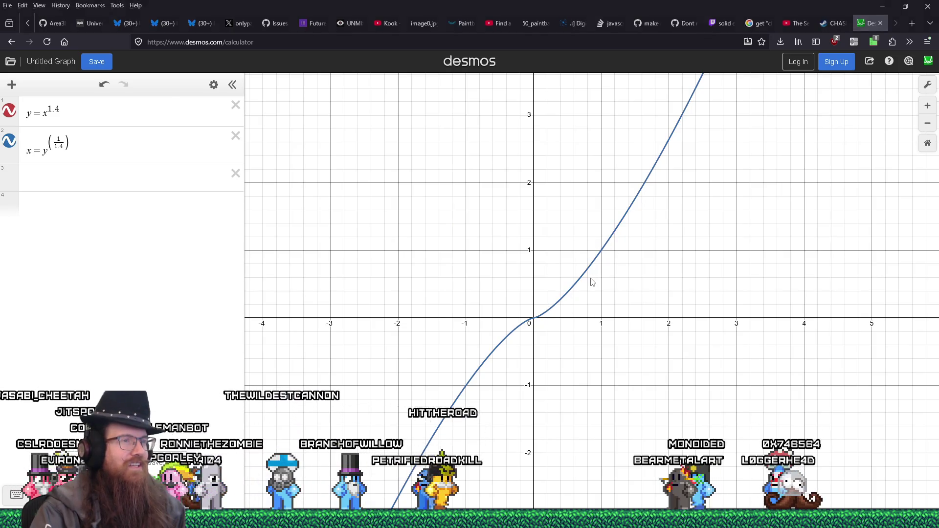
pyautogui.hotkey('alt', 'Tab')
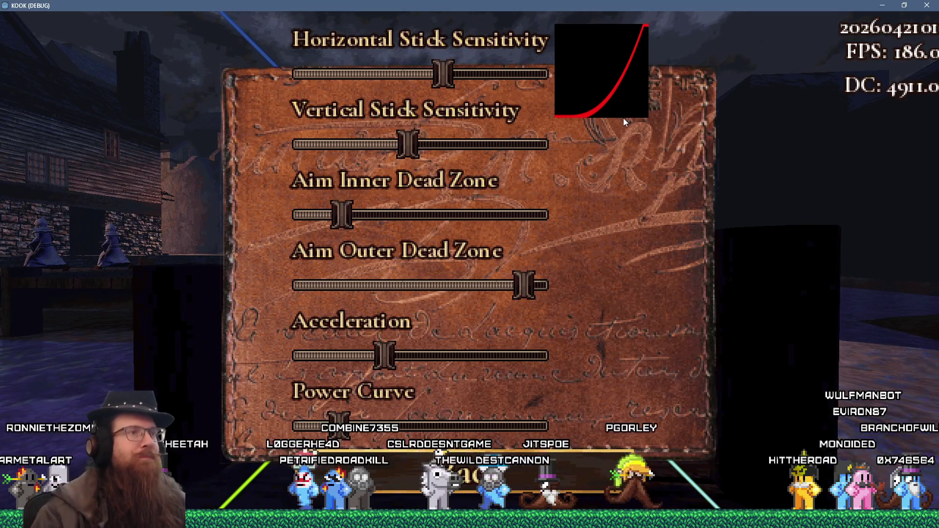
pyautogui.hotkey('alt', 'Tab')
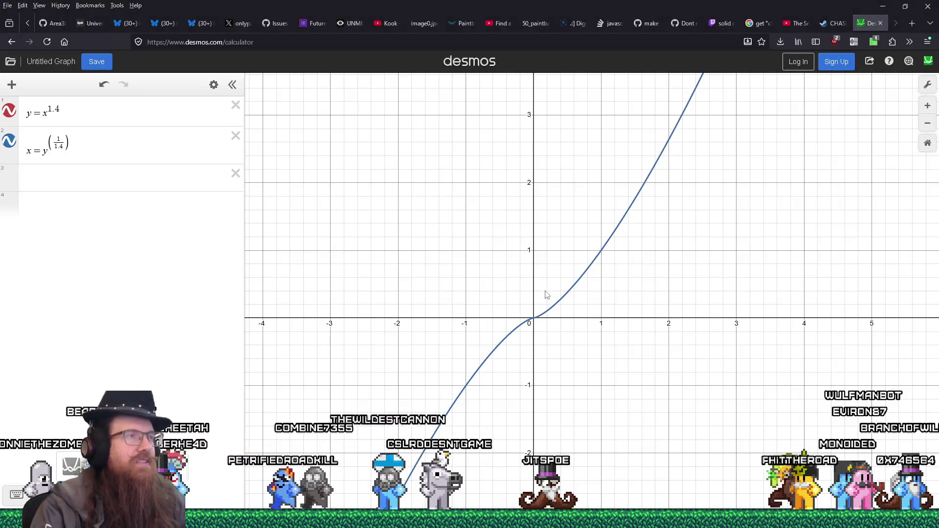
pyautogui.hotkey('alt', 'Tab')
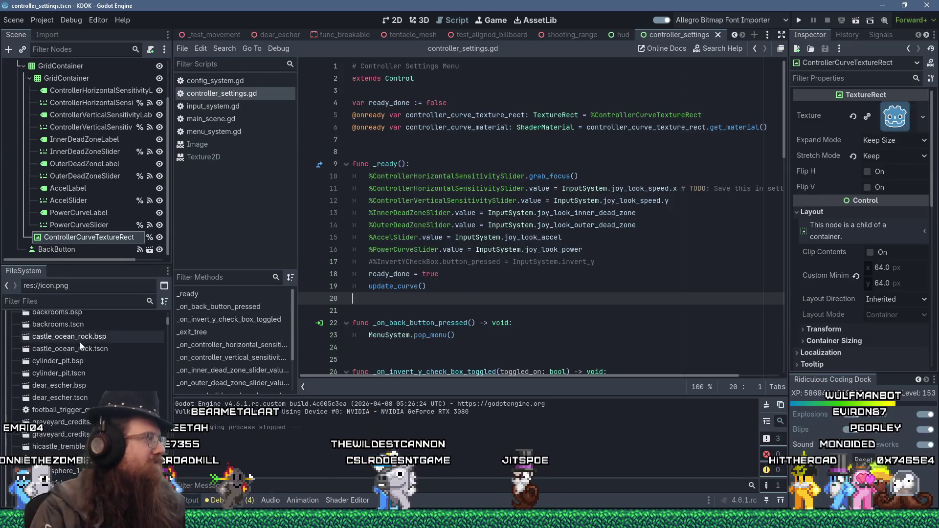
pyautogui.click(92, 298)
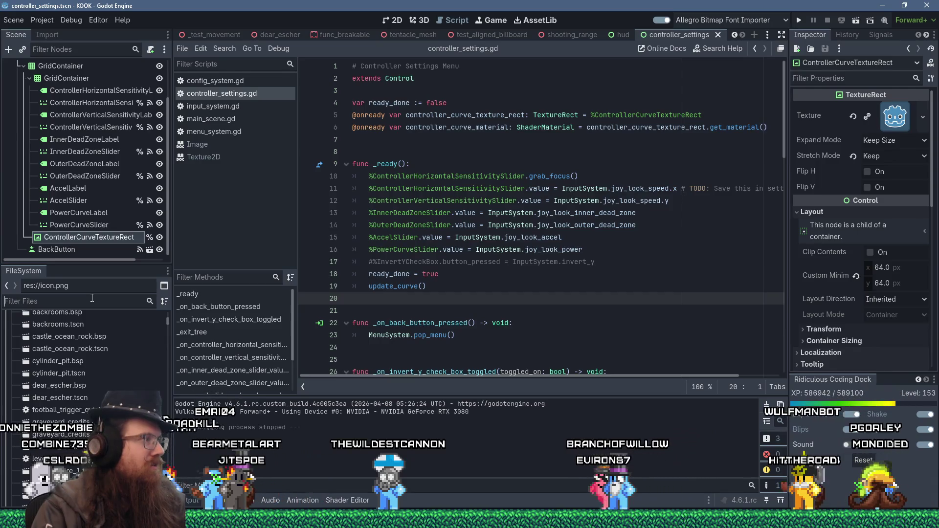
# Step: Search the FileSystem dock with terms like 'power', 'expo' and finally 'gdshader'
pyautogui.write('power')
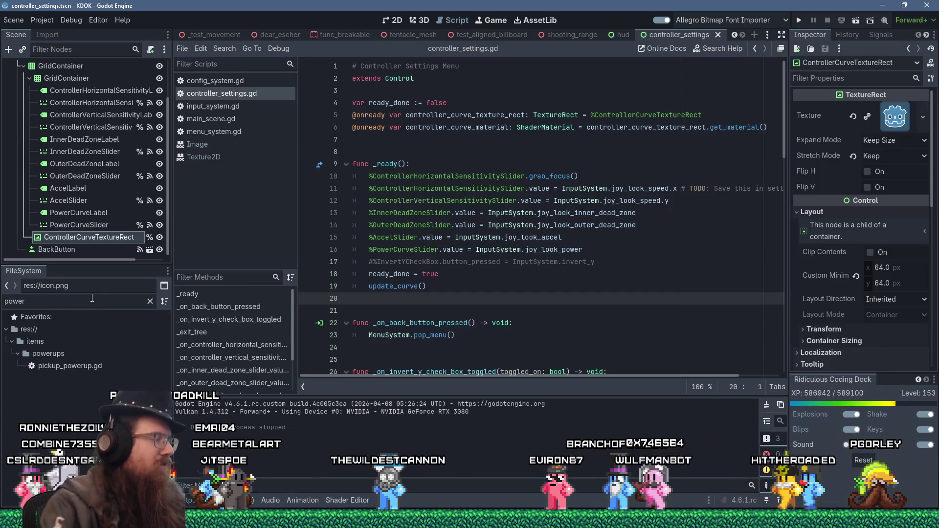
pyautogui.press('BackSpace')
pyautogui.press('BackSpace')
pyautogui.press('BackSpace')
pyautogui.write('gc')
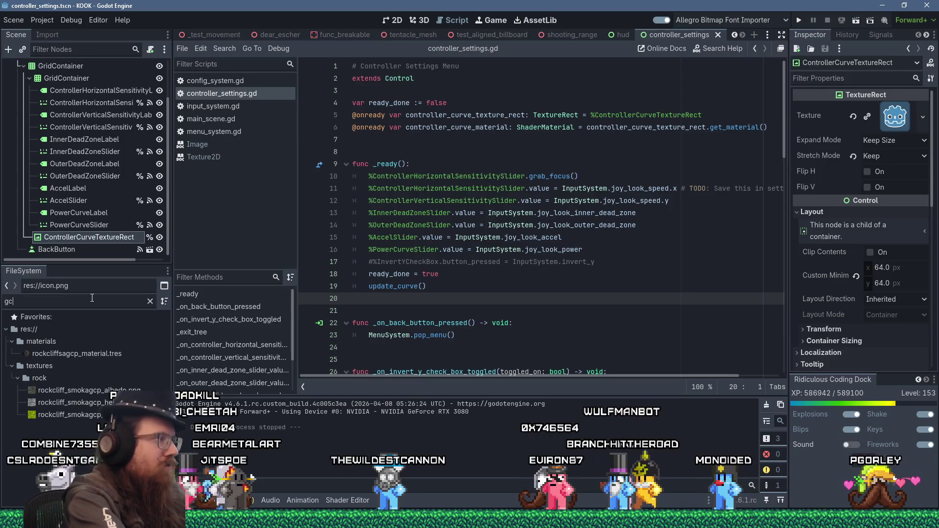
pyautogui.press('BackSpace')
pyautogui.write('raph')
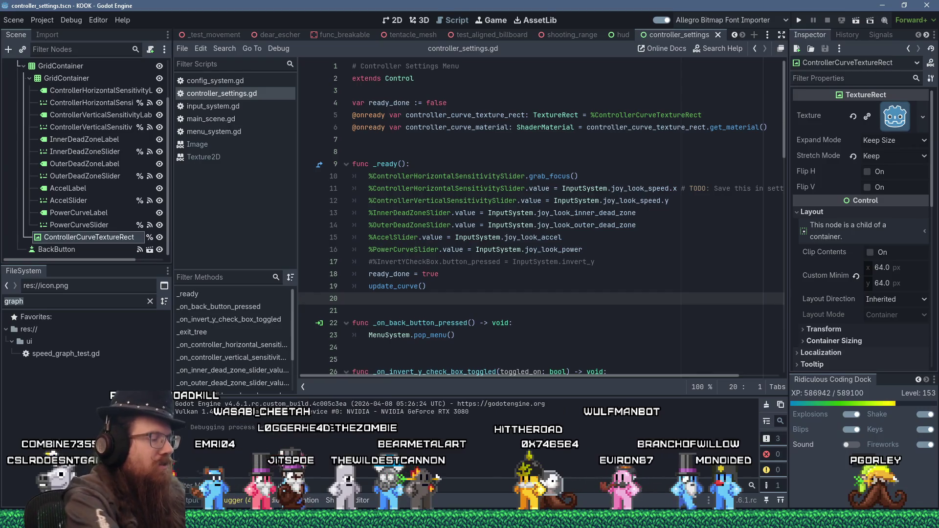
pyautogui.press('BackSpace')
pyautogui.press('BackSpace')
pyautogui.press('BackSpace')
pyautogui.write('expo')
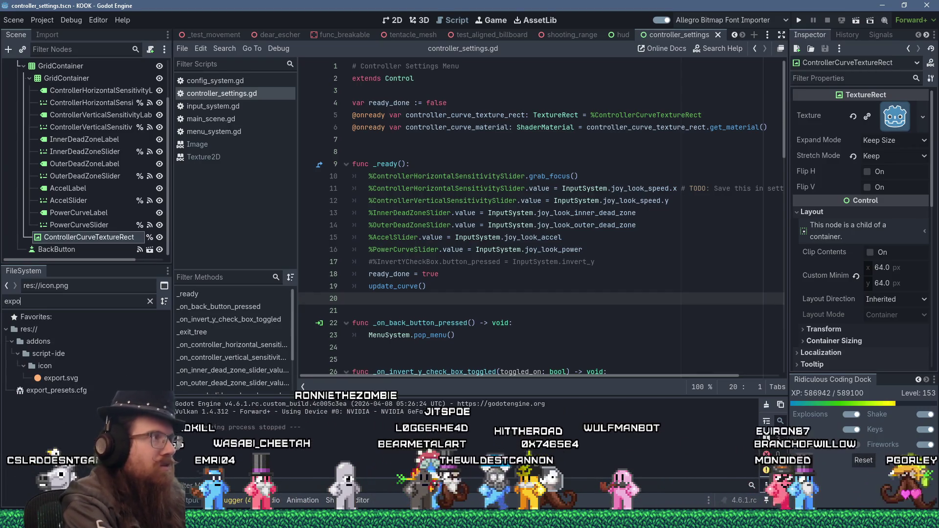
pyautogui.press('BackSpace')
pyautogui.press('BackSpace')
pyautogui.press('BackSpace')
pyautogui.write('gdshader')
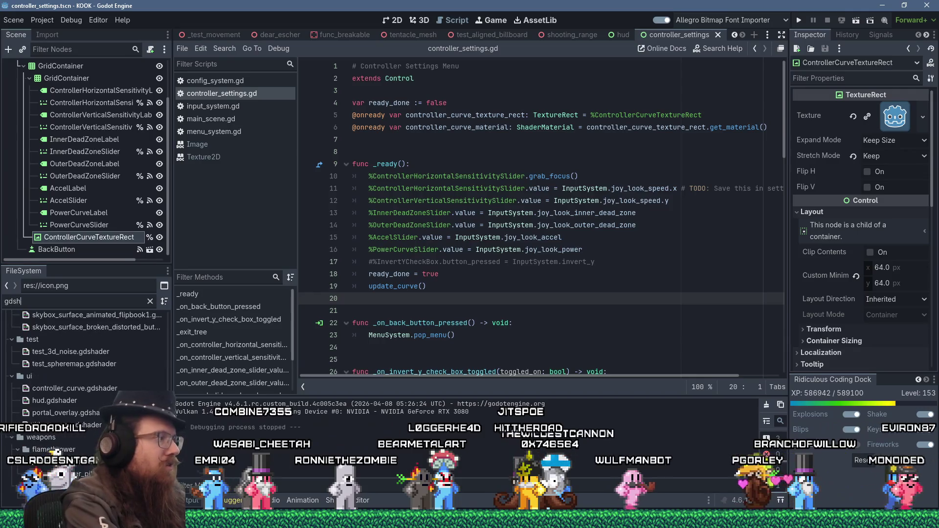
pyautogui.scroll(5, 81, 368)
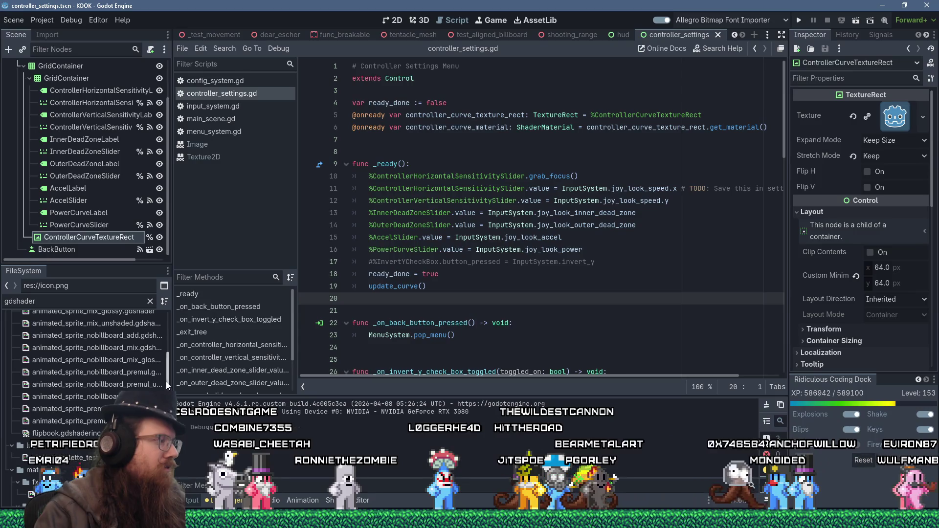
pyautogui.scroll(5, 165, 382)
pyautogui.moveTo(166, 386)
pyautogui.mouseDown()
pyautogui.moveTo(175, 340)
pyautogui.moveTo(186, 504)
pyautogui.moveTo(185, 478)
pyautogui.mouseUp()
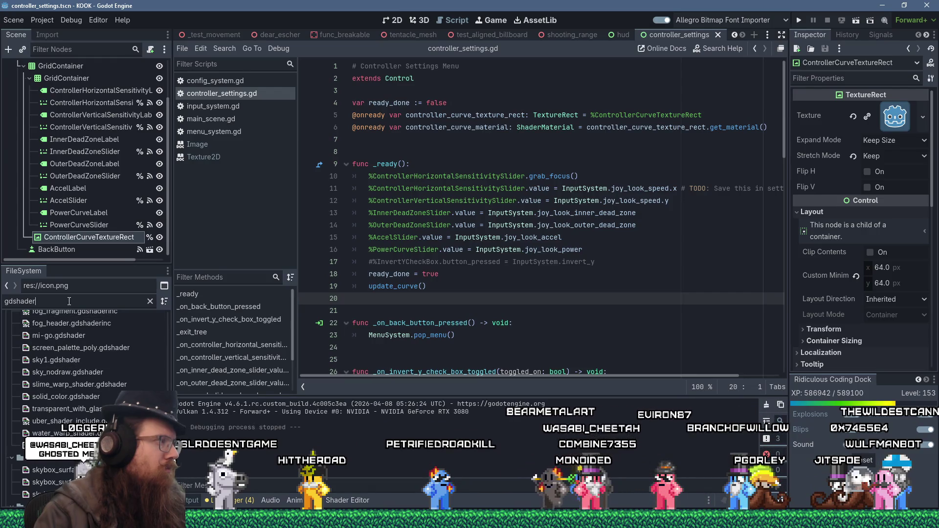
# Step: Filter files by 'contr', open controls_settings.tscn, and view it in the 2D editor
pyautogui.write('contr')
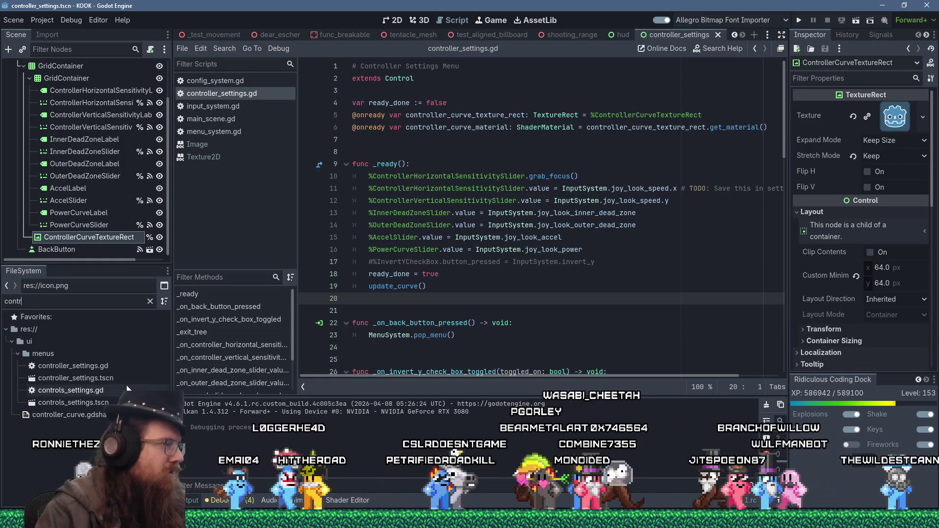
pyautogui.doubleClick(73, 402)
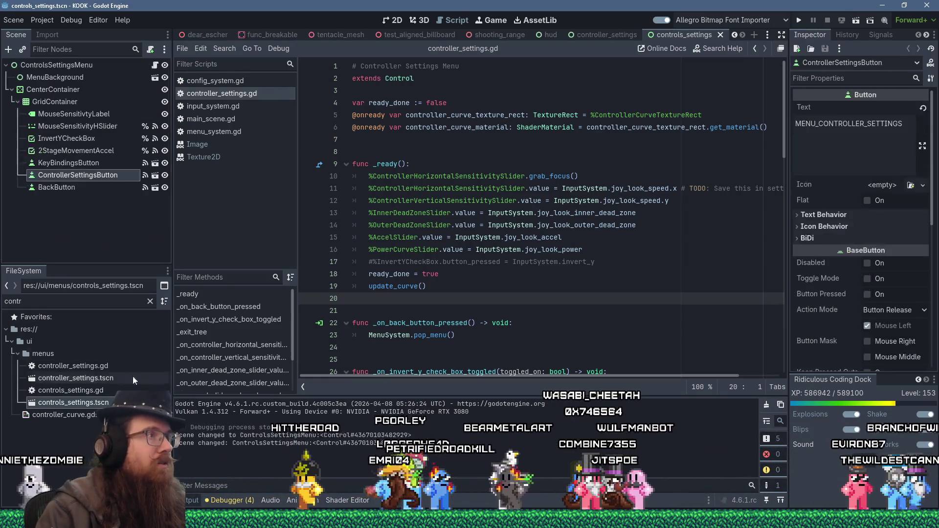
pyautogui.click(418, 20)
pyautogui.click(400, 23)
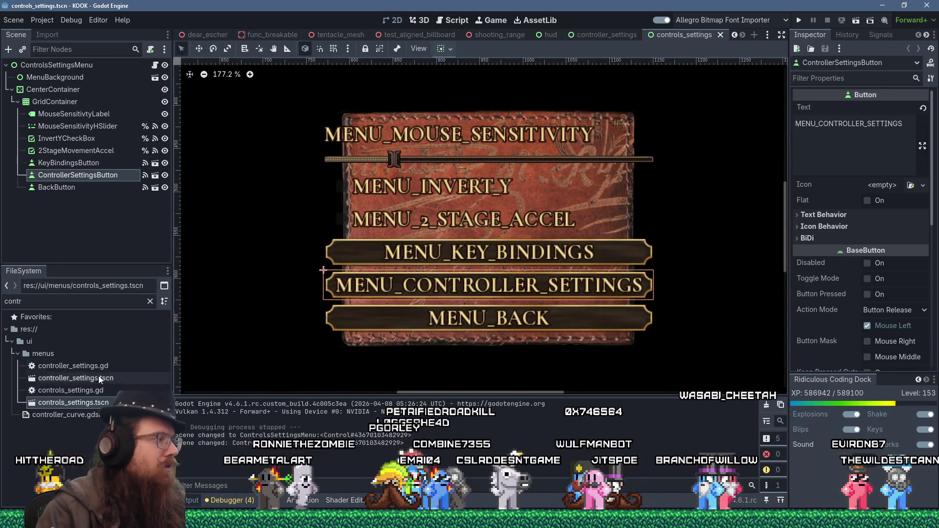
# Step: Open controller_settings.tscn and then controller_curve.gdshader in the shader editor
pyautogui.doubleClick(81, 379)
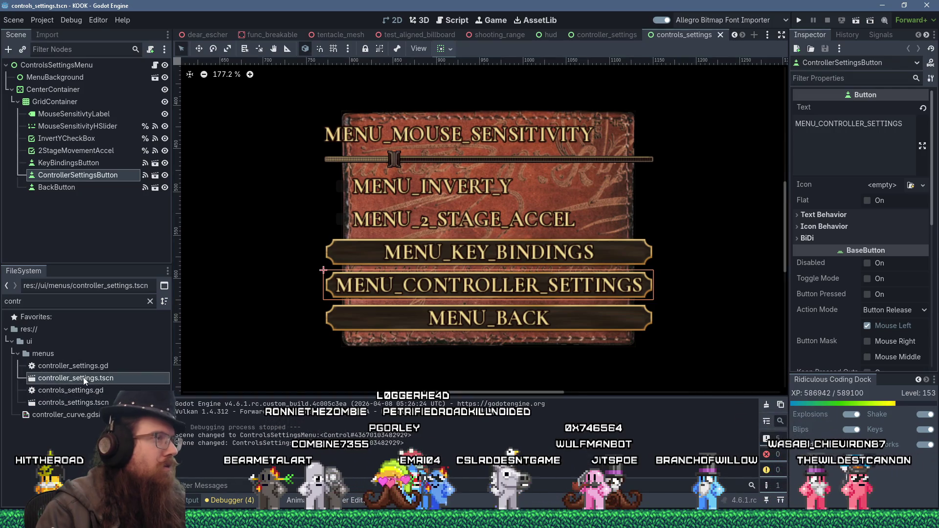
pyautogui.scroll(7, 512, 140)
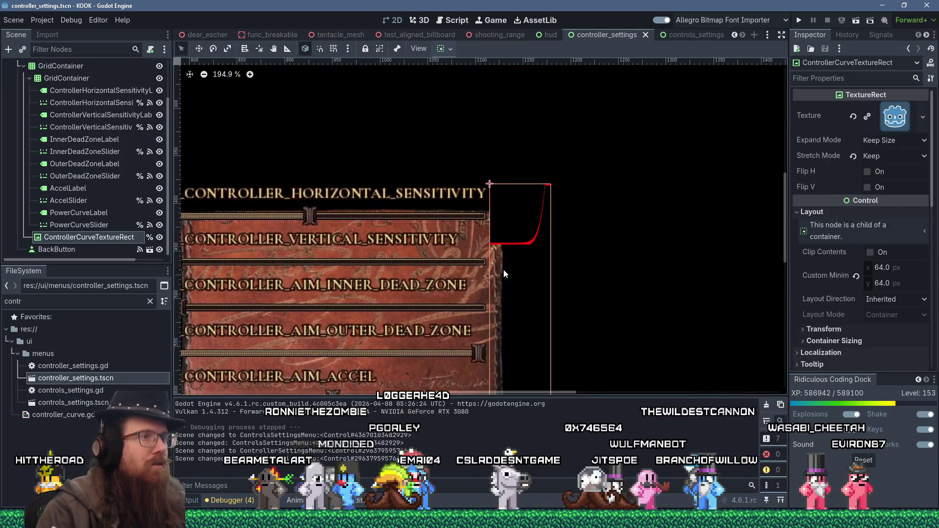
pyautogui.scroll(-6, 568, 215)
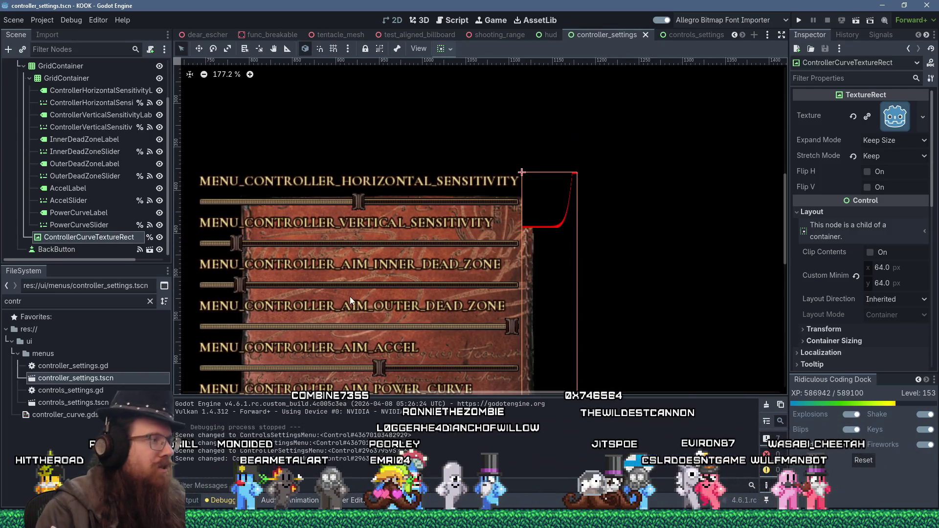
pyautogui.doubleClick(64, 415)
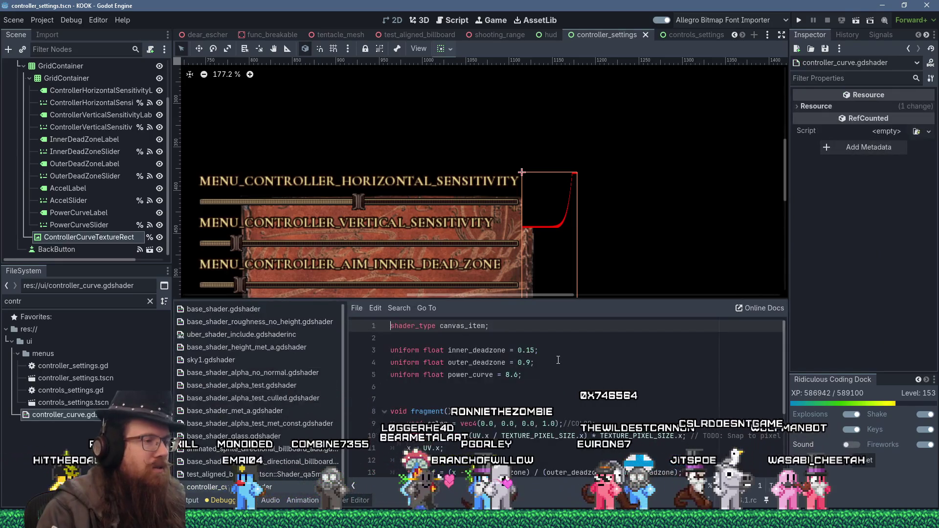
# Step: Put the cursor at the end of the x pixel-snap line in the shader
pyautogui.scroll(-2, 558, 360)
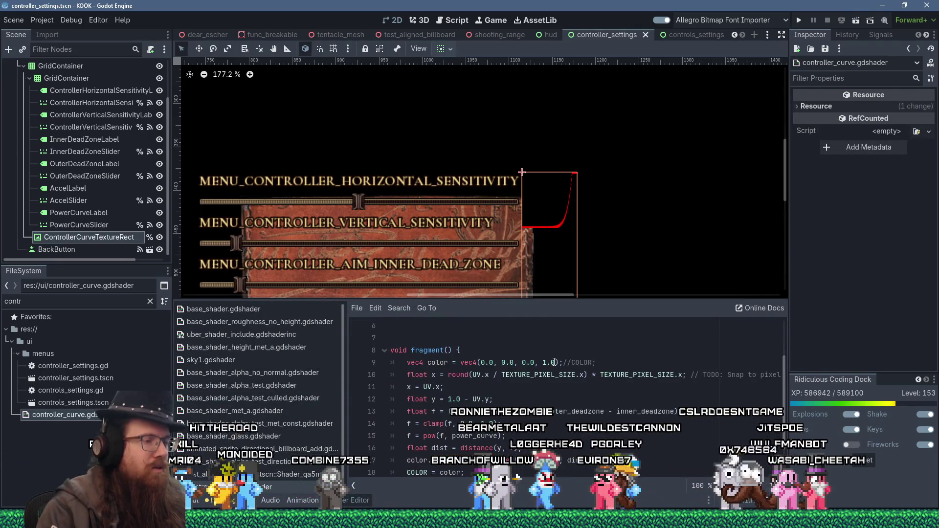
pyautogui.click(458, 387)
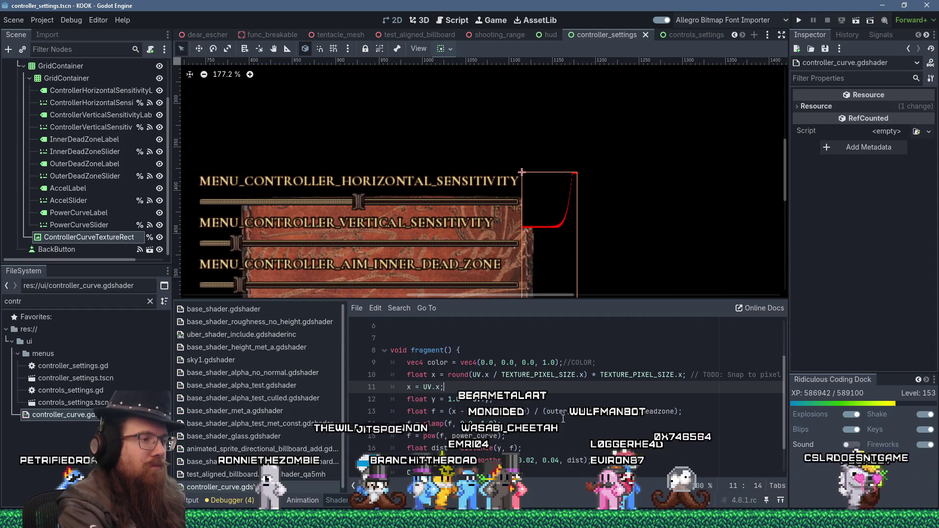
pyautogui.press('Down')
pyautogui.press('Down')
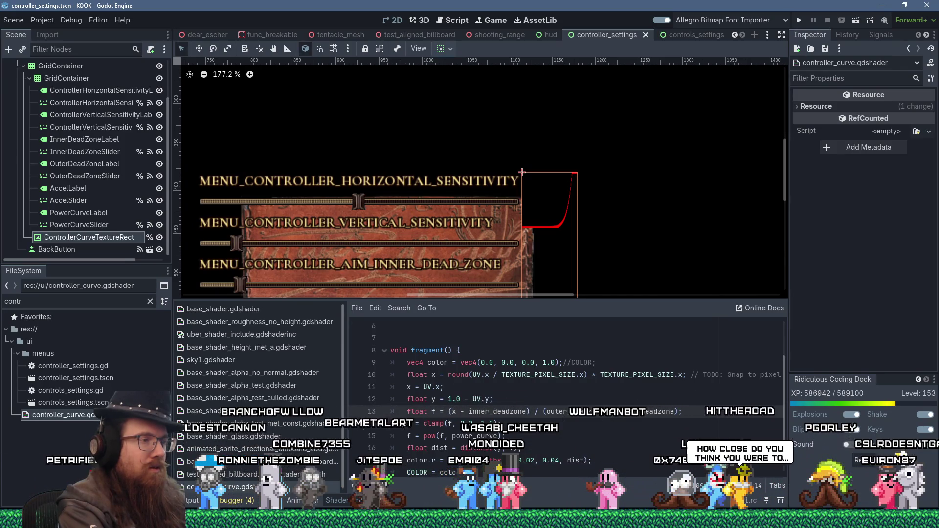
pyautogui.press('Up')
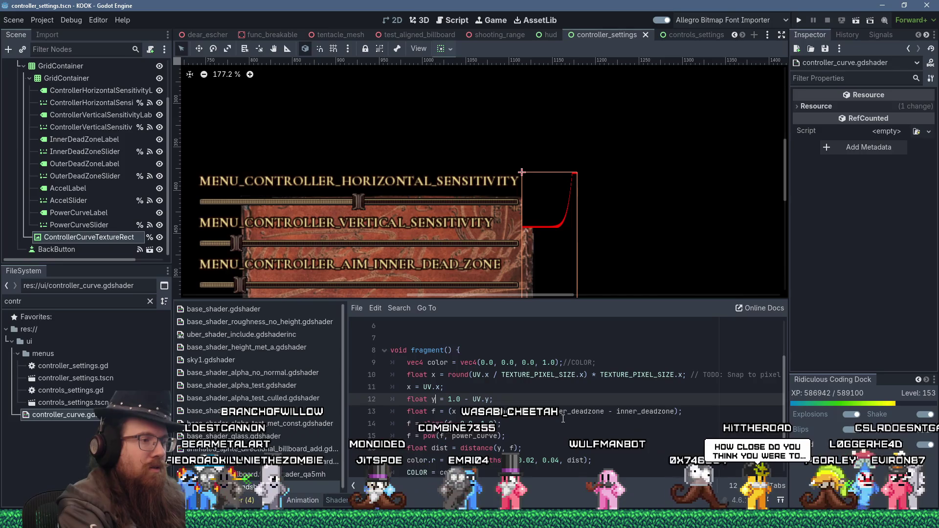
pyautogui.press('Up')
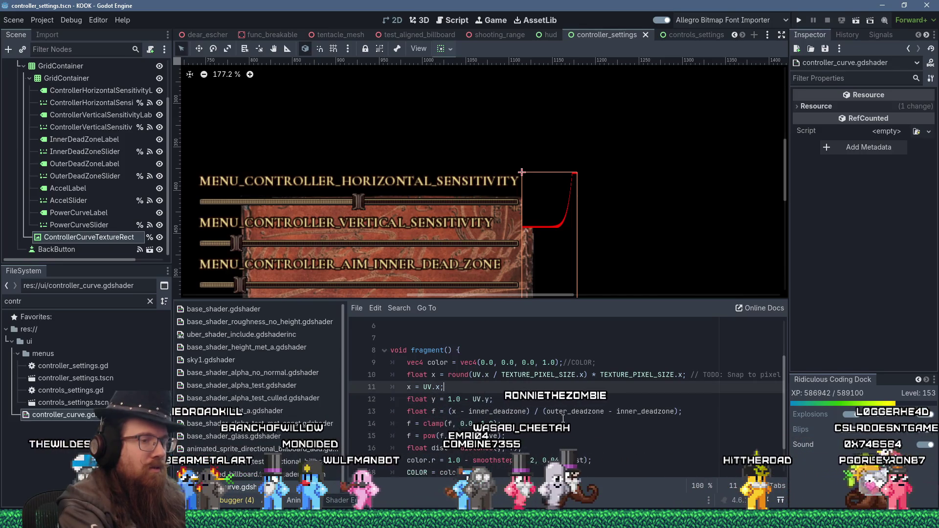
pyautogui.press('Up')
pyautogui.press('End')
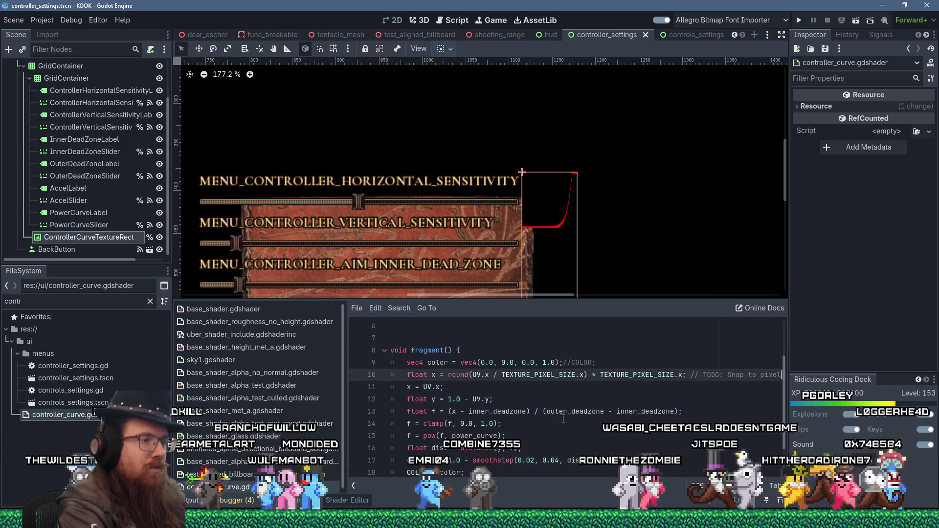
pyautogui.press('Down')
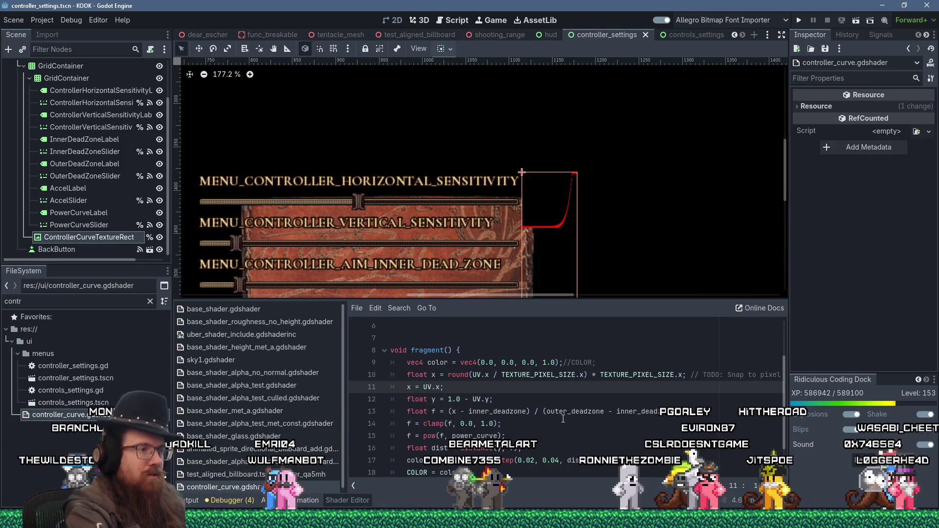
pyautogui.press('Up')
pyautogui.press('End')
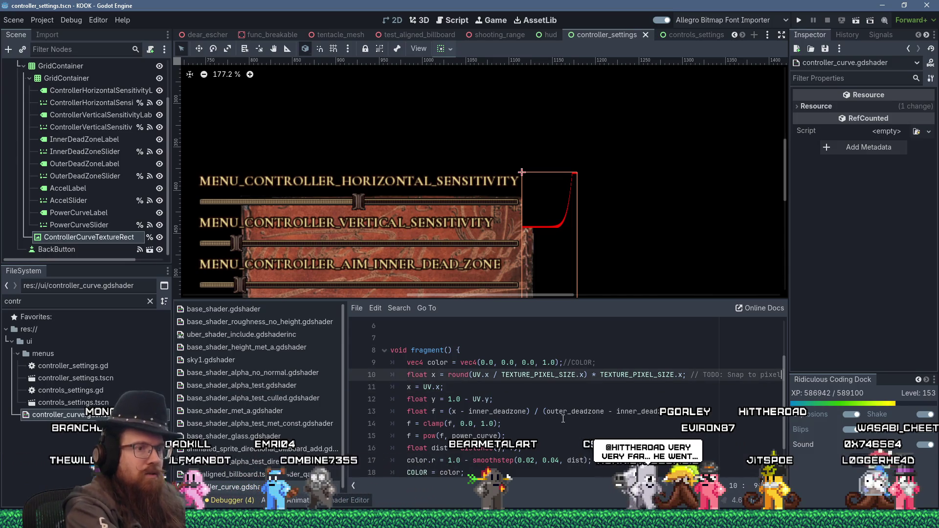
# Step: Select the x pixel-snap line and paste a copy on a new line below it
pyautogui.hotkey('shift', 'Home')
pyautogui.hotkey('ctrl', 'c')
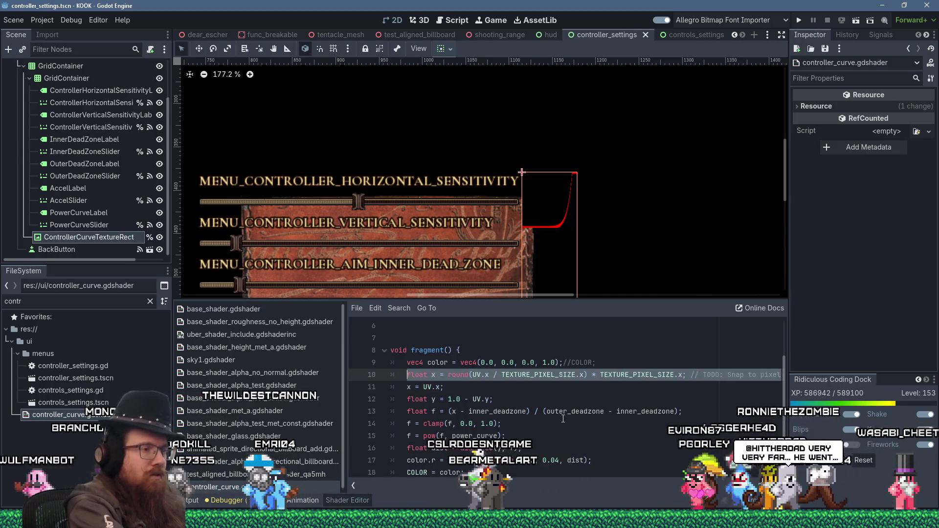
pyautogui.press('End')
pyautogui.press('Return')
pyautogui.hotkey('ctrl', 'v')
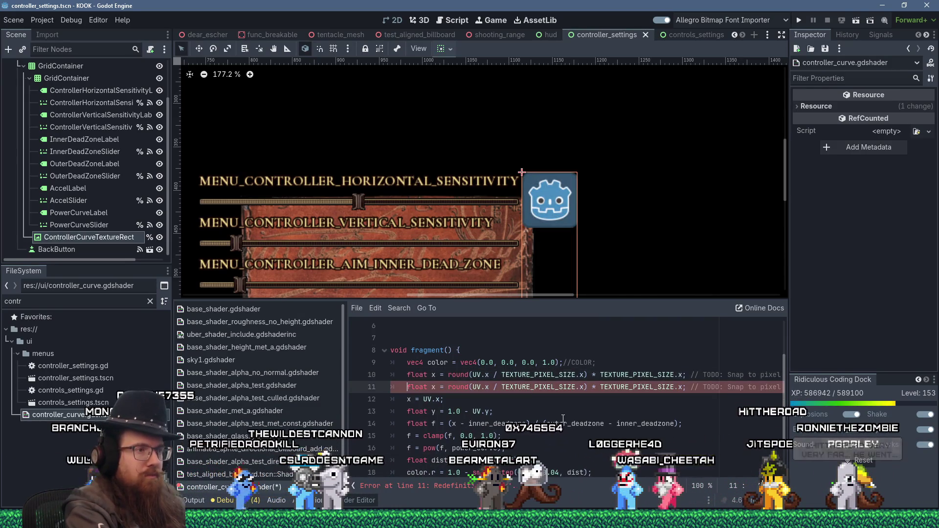
# Step: Change the copied line's .x references to .y so it snaps y
pyautogui.press('Right')
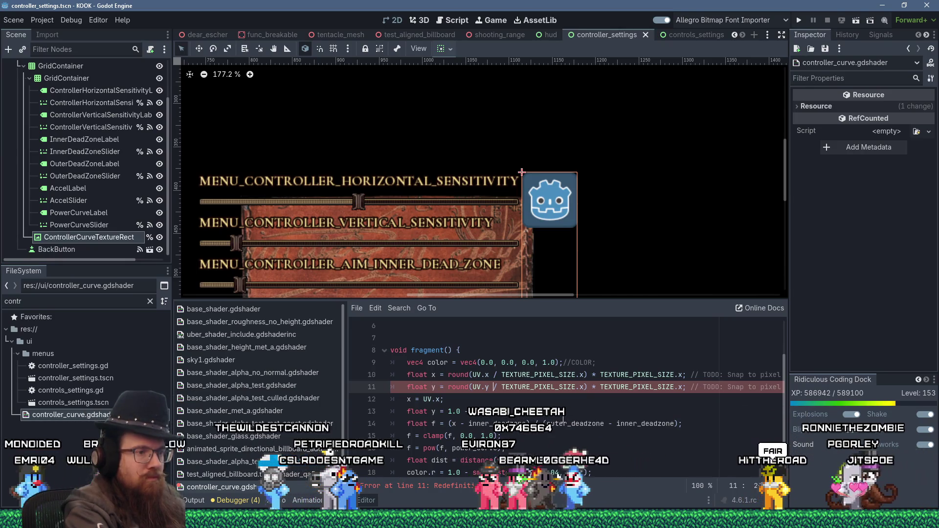
pyautogui.press('Right')
pyautogui.press('Right')
pyautogui.press('Right')
pyautogui.press('BackSpace')
pyautogui.write('y')
pyautogui.press('Right')
pyautogui.press('Right')
pyautogui.press('Right')
pyautogui.press('BackSpace')
pyautogui.write('y')
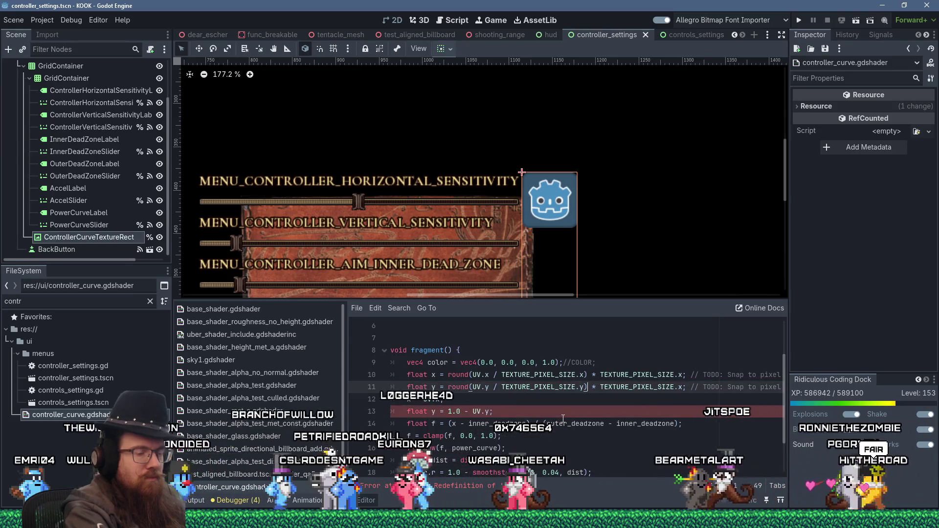
pyautogui.press('Right')
pyautogui.press('Right')
pyautogui.press('Right')
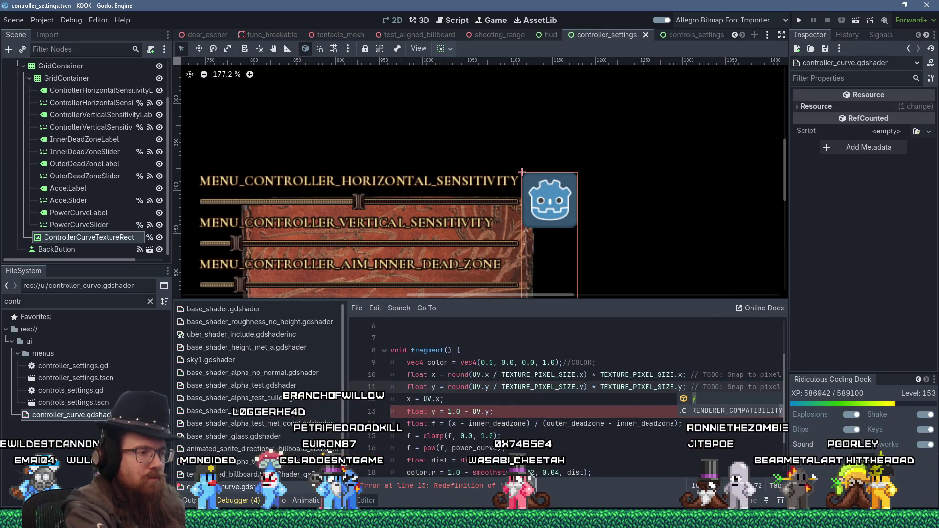
# Step: Add 'y = UV.y' after 'x = UV.x' and rename the flipped 'float y' variable to f_x
pyautogui.press('Down')
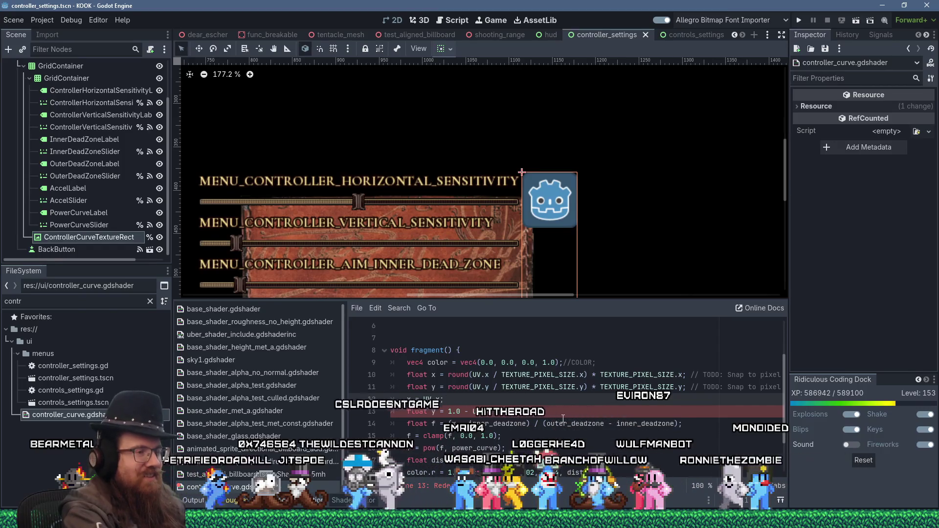
pyautogui.press('Return')
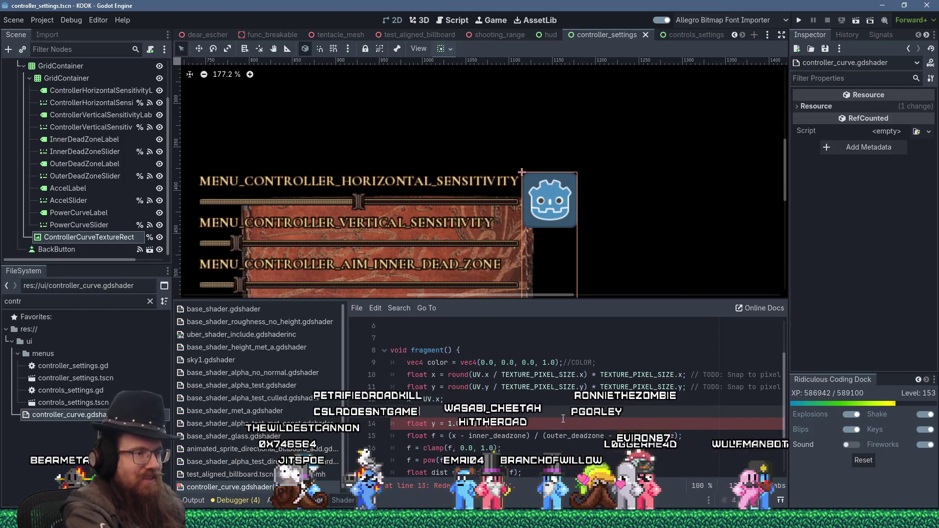
pyautogui.write('y = UV.y;')
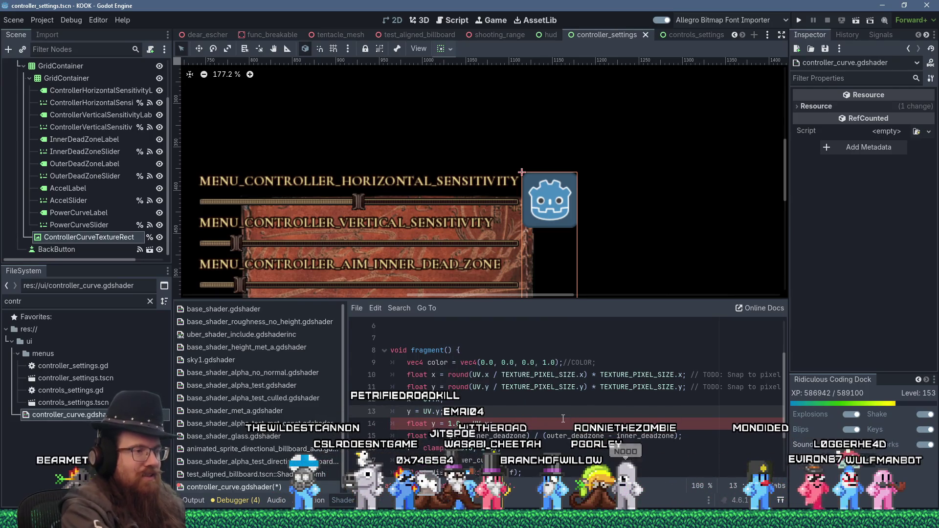
pyautogui.press('Down')
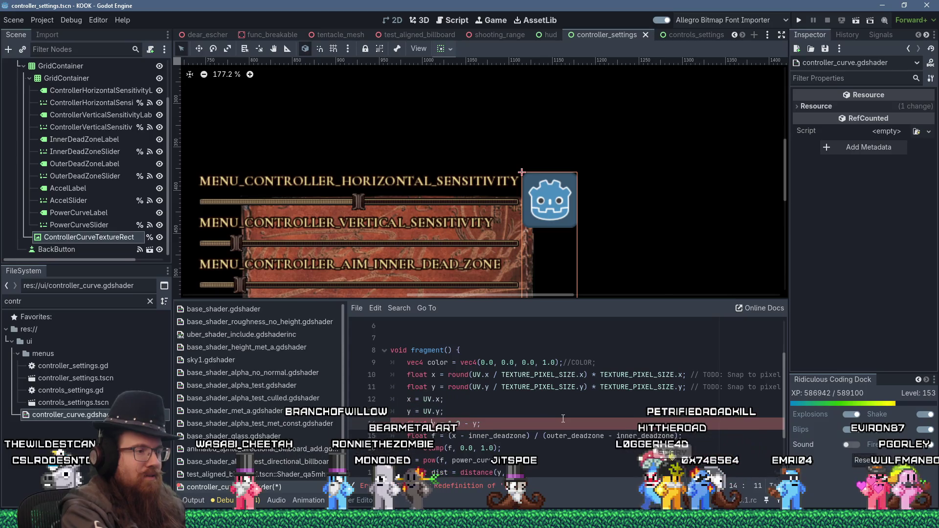
pyautogui.press('Delete')
pyautogui.write('f')
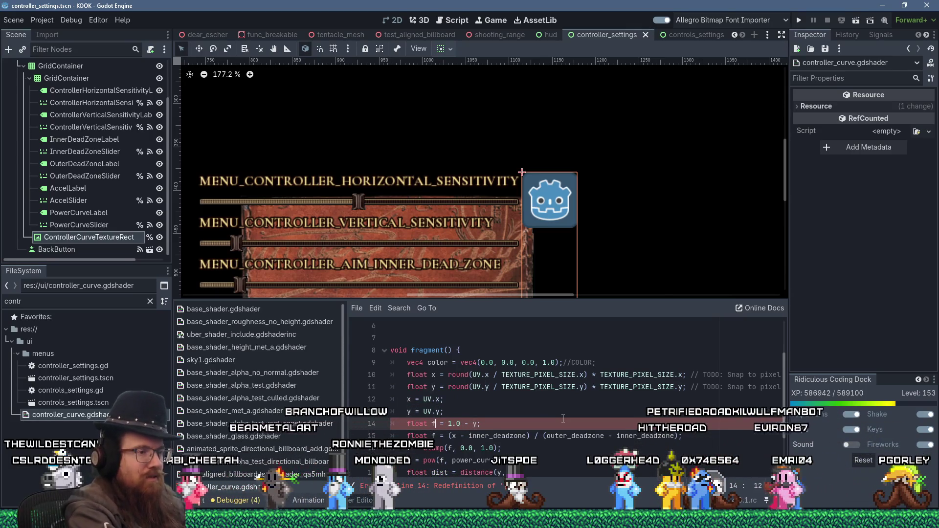
pyautogui.write('_')
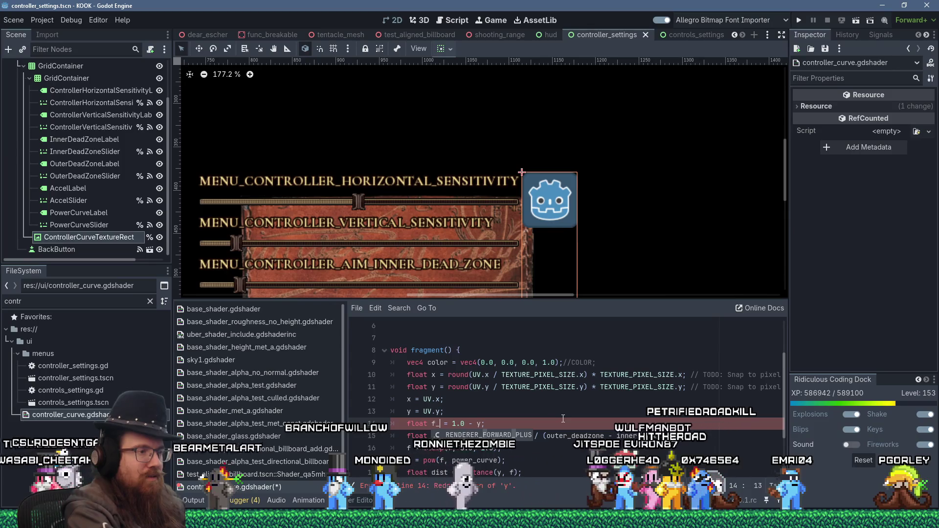
pyautogui.write('x')
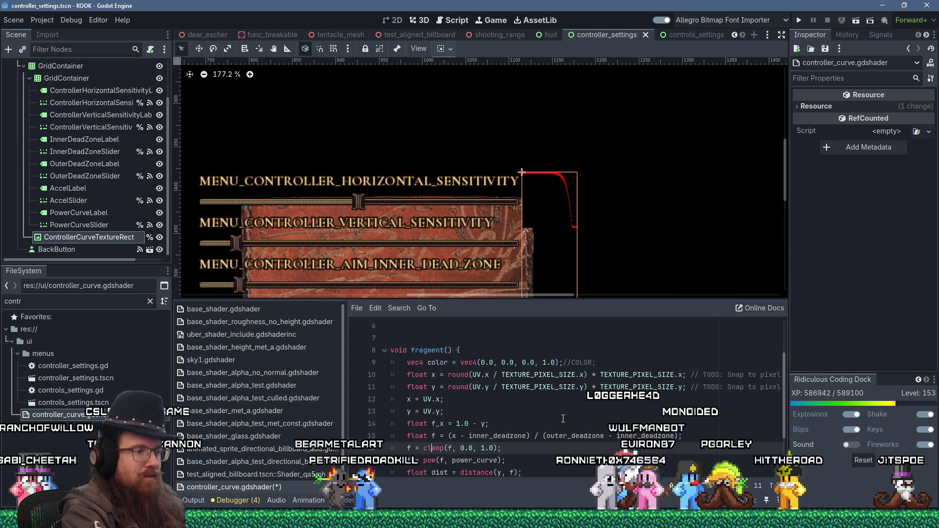
pyautogui.scroll(-1, 563, 419)
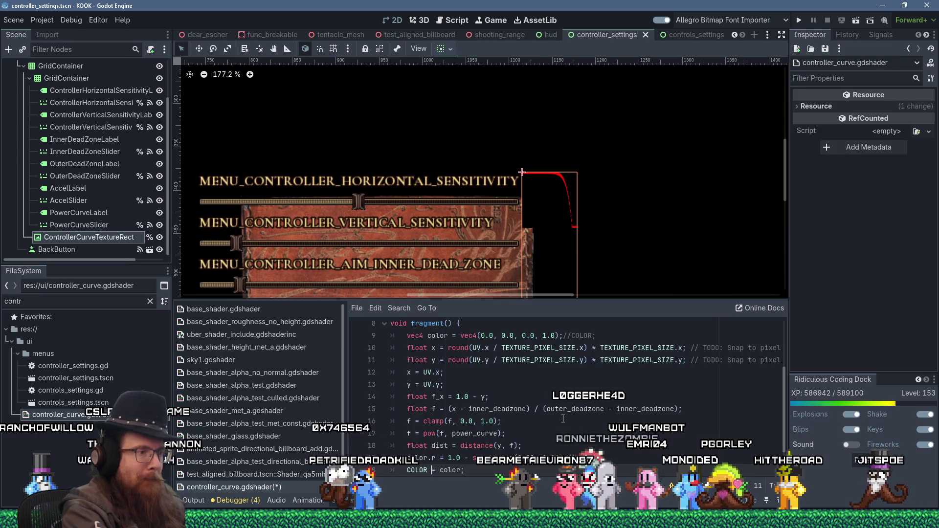
pyautogui.press('Up')
pyautogui.press('Up')
pyautogui.press('Up')
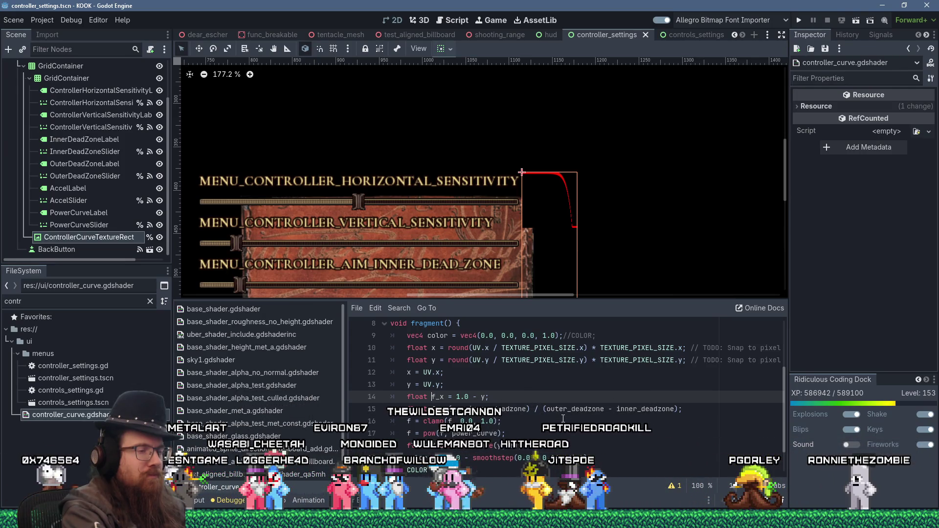
pyautogui.scroll(-1, 563, 418)
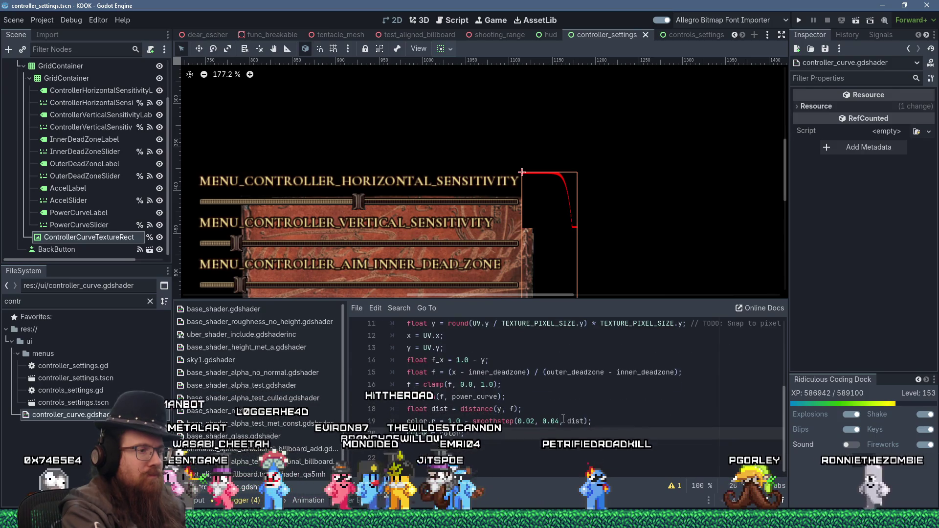
pyautogui.press('Up')
pyautogui.press('Up')
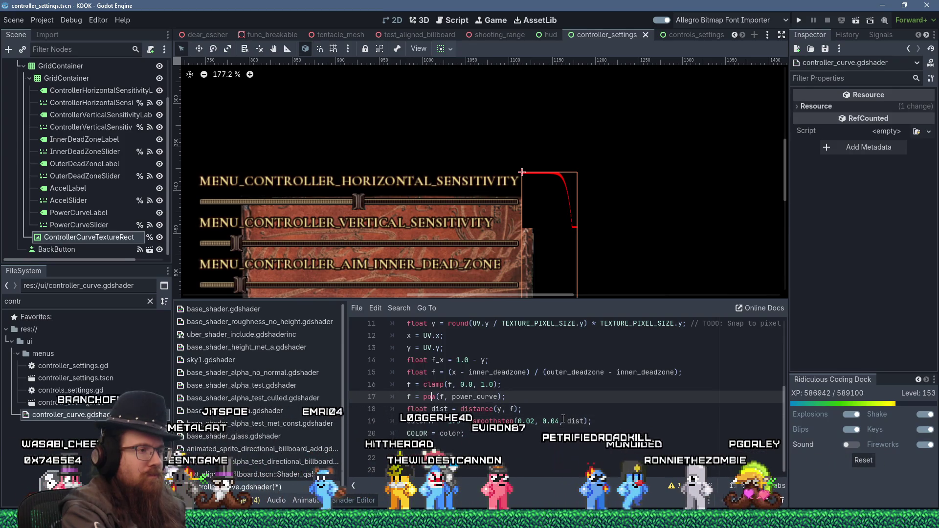
pyautogui.press('Up')
pyautogui.press('Up')
pyautogui.press('Up')
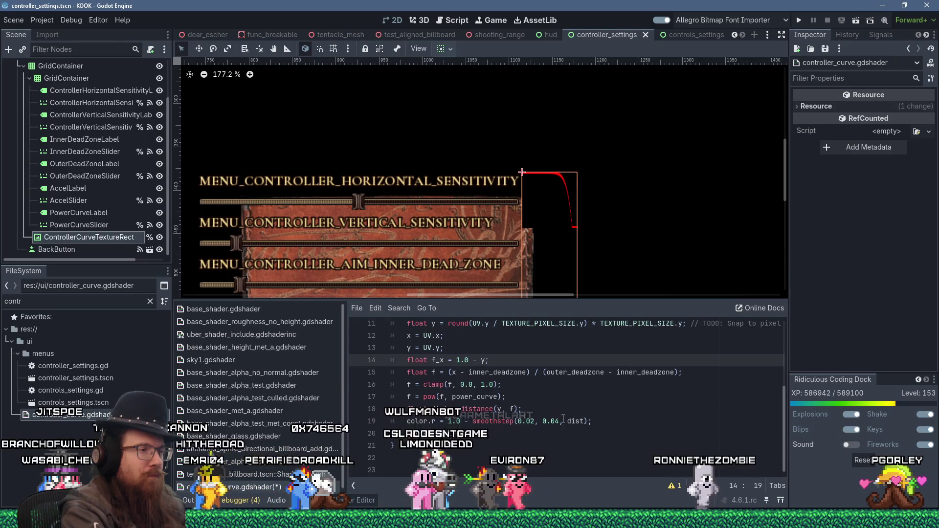
pyautogui.press('Left')
pyautogui.press('Left')
pyautogui.press('Left')
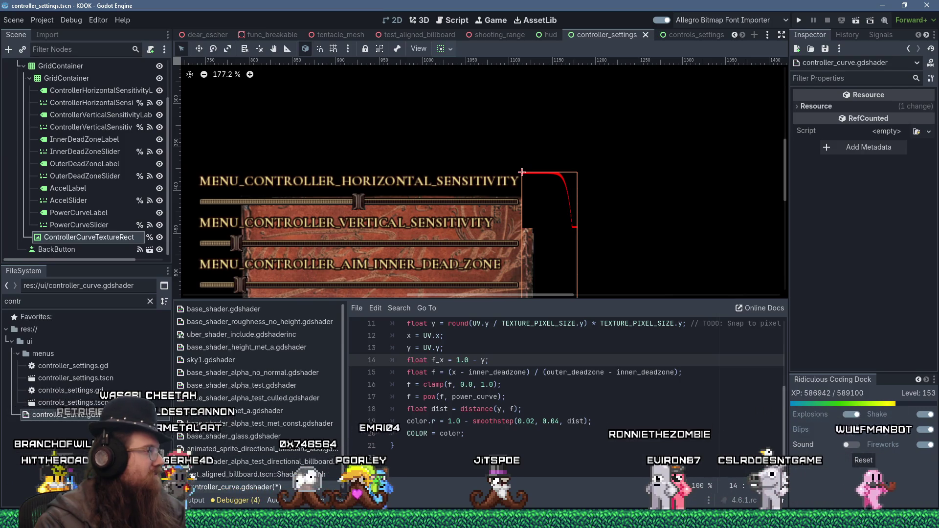
pyautogui.write('_')
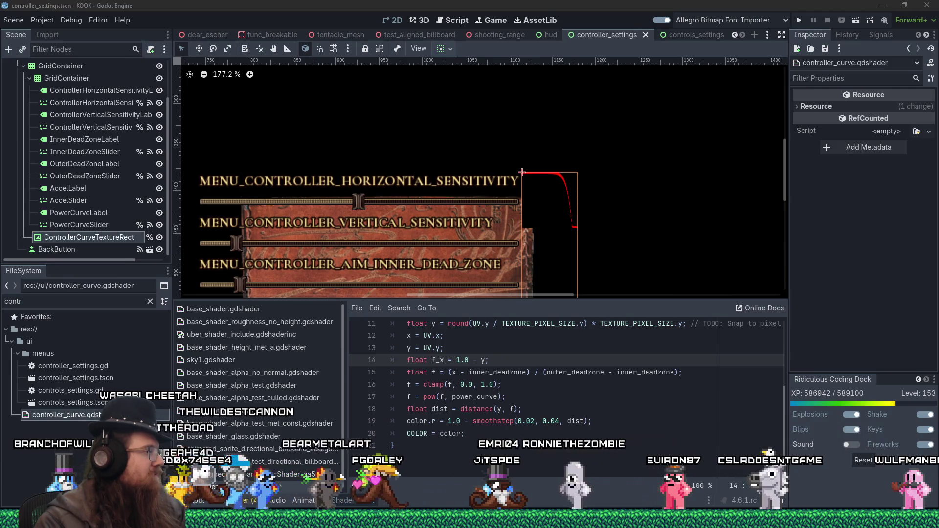
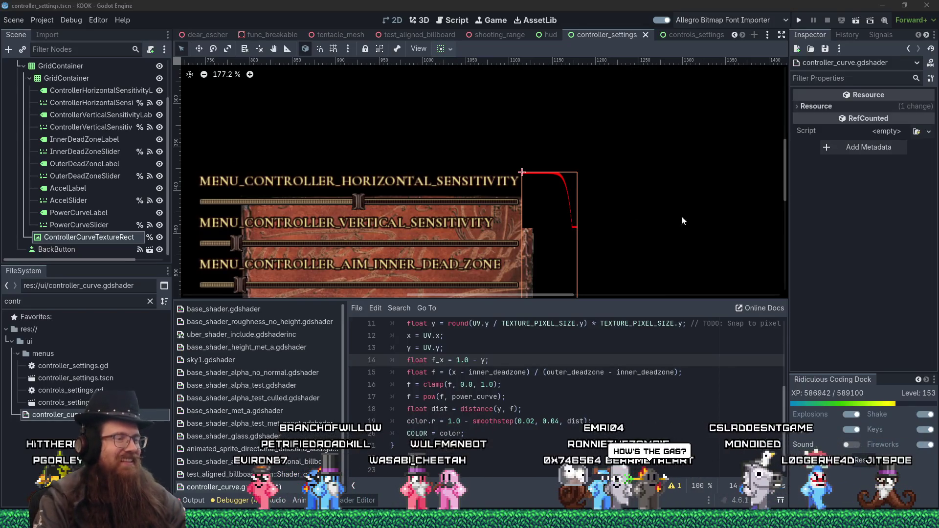
# Step: Flip line 11's vertical axis by wrapping UV.y as (1.0 - UV.y)
pyautogui.click(502, 362)
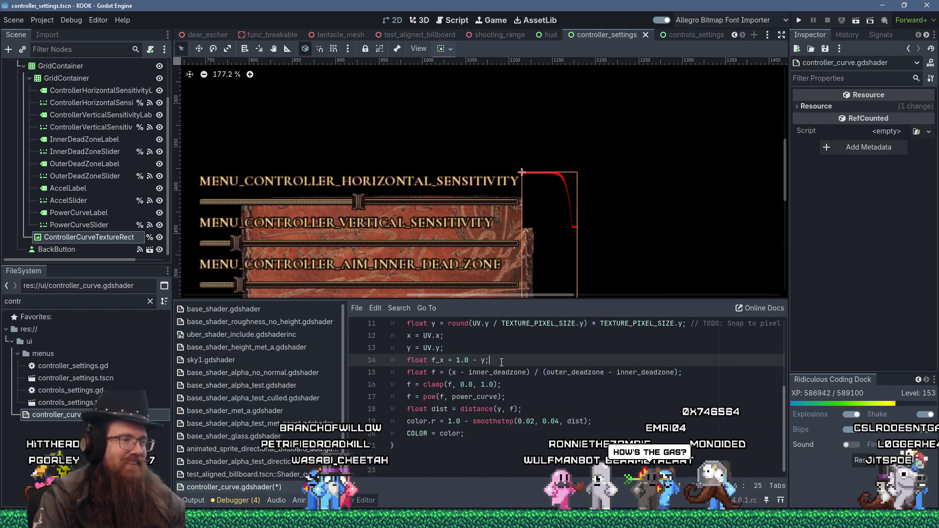
pyautogui.scroll(1, 509, 367)
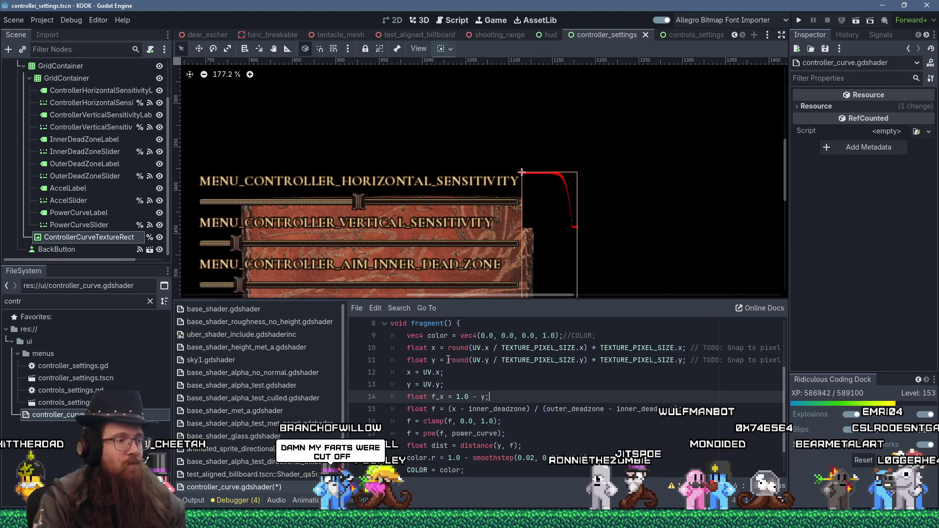
pyautogui.click(472, 360)
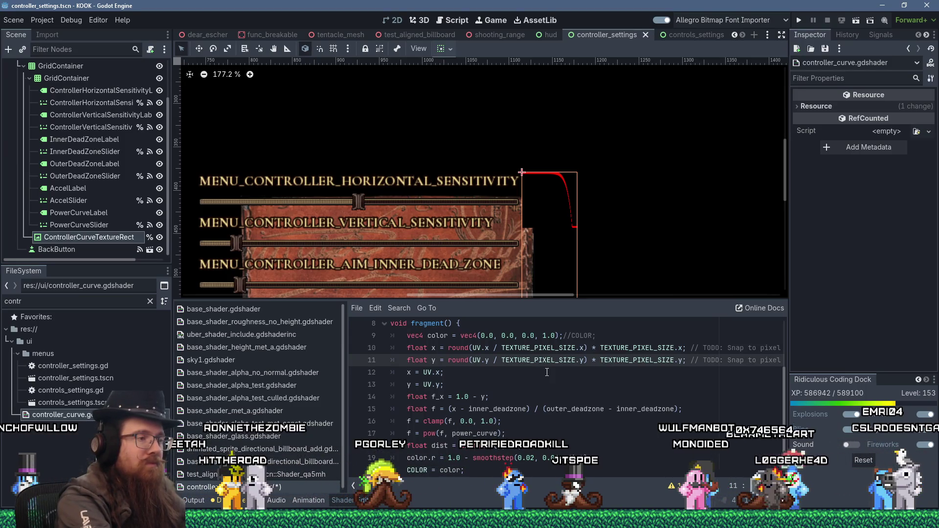
pyautogui.write('(1.')
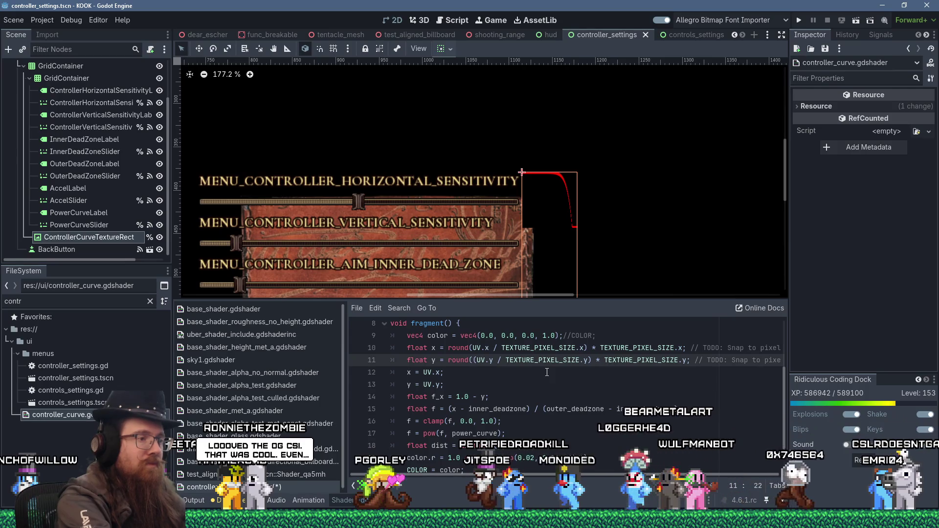
pyautogui.write('0')
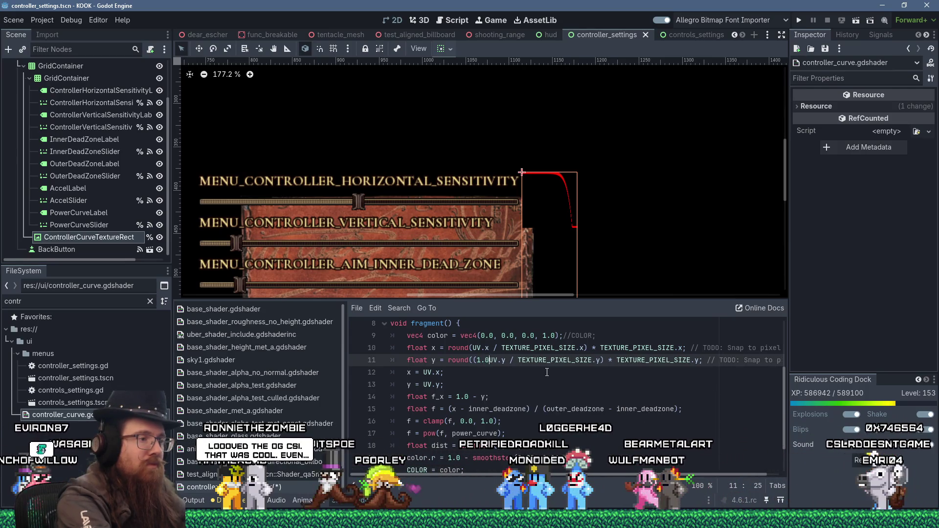
pyautogui.write(' -')
pyautogui.press('Right')
pyautogui.press('Right')
pyautogui.press('Right')
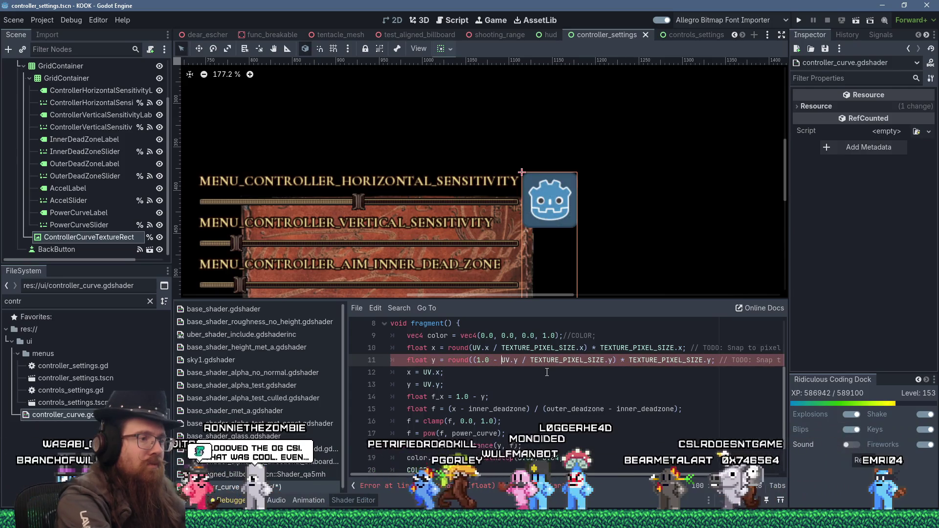
pyautogui.write(')')
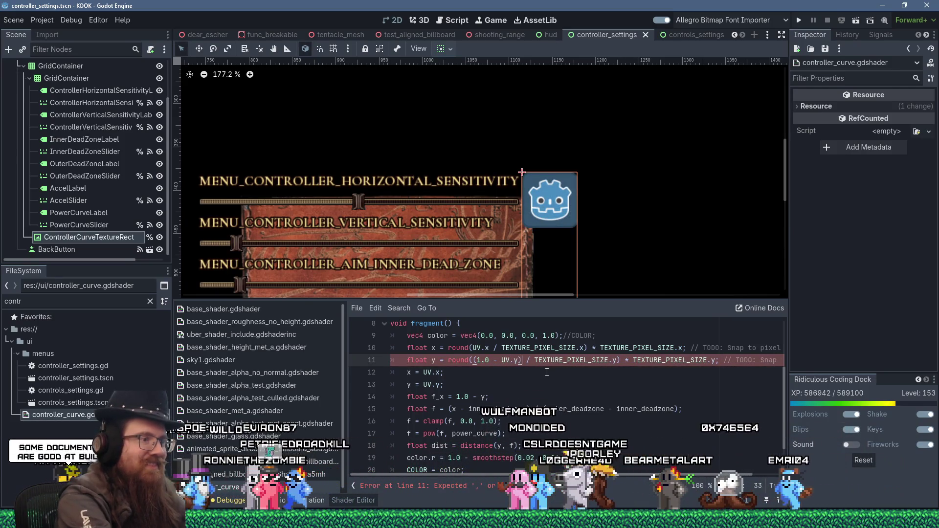
# Step: Close the parenthesis in line 13's y = (1.0 - UV.y) and rename line 14's variable to f_x
pyautogui.click(424, 386)
pyautogui.write('(1.0 -')
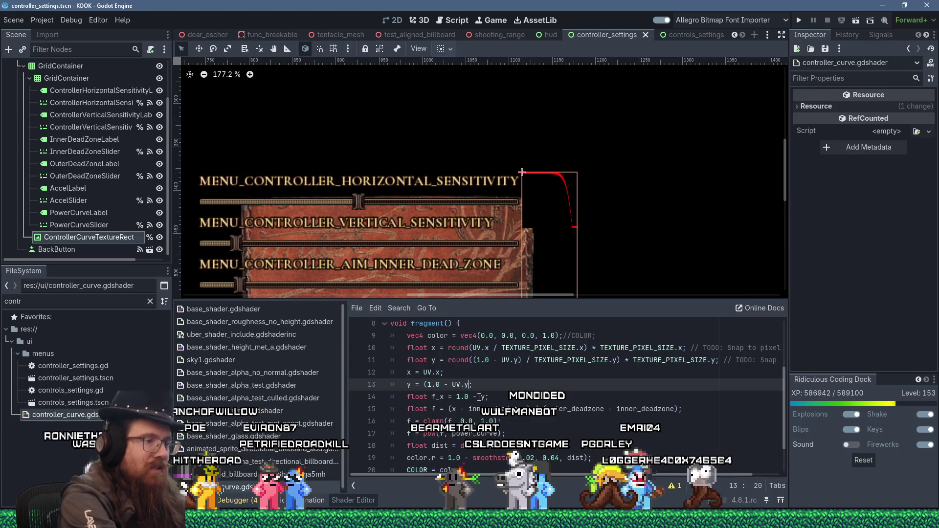
pyautogui.write(')')
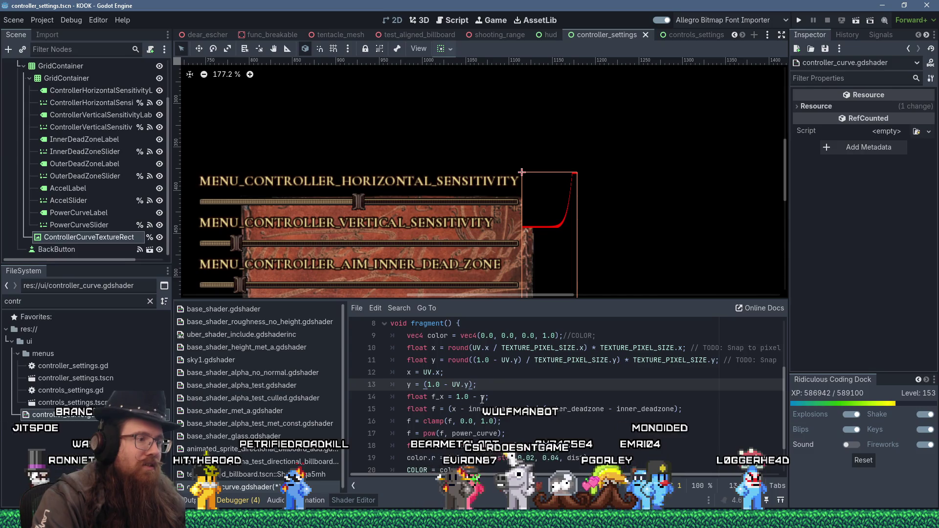
pyautogui.doubleClick(437, 398)
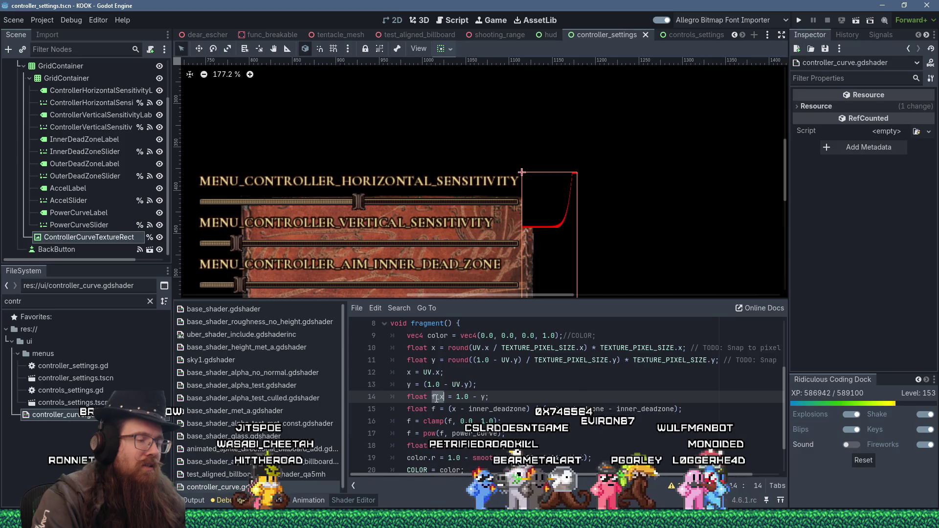
pyautogui.write('f_x')
pyautogui.tripleClick(569, 400)
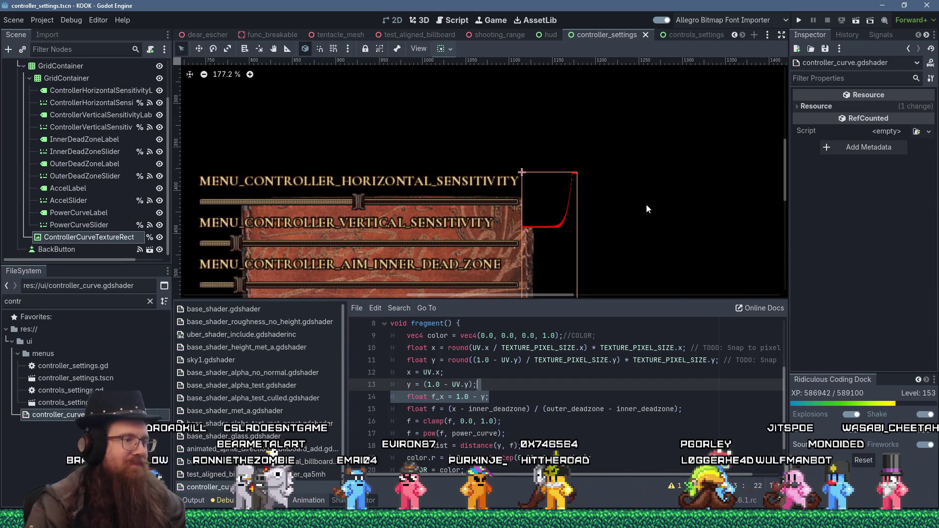
pyautogui.click(532, 401)
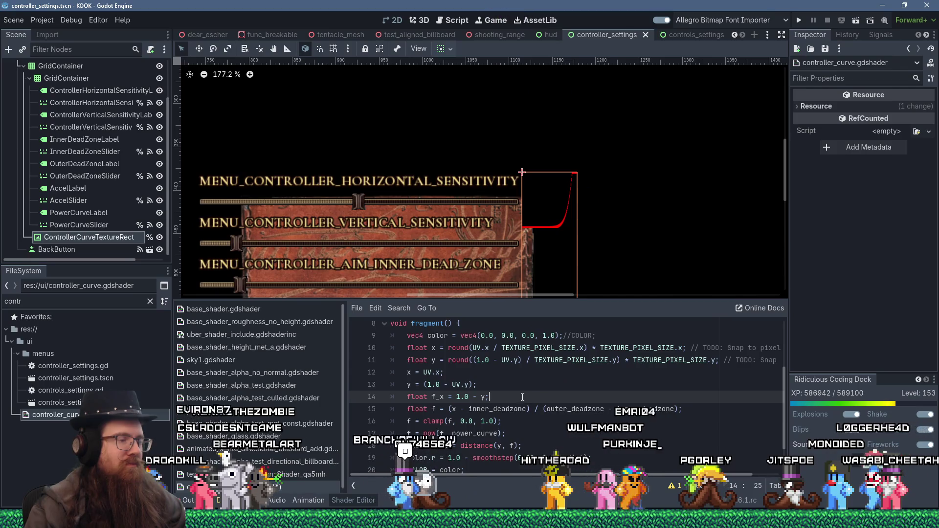
# Step: Delete the redundant f_x line and rename f to f_x on the clamp line
pyautogui.moveTo(522, 398); pyautogui.dragTo(506, 387)
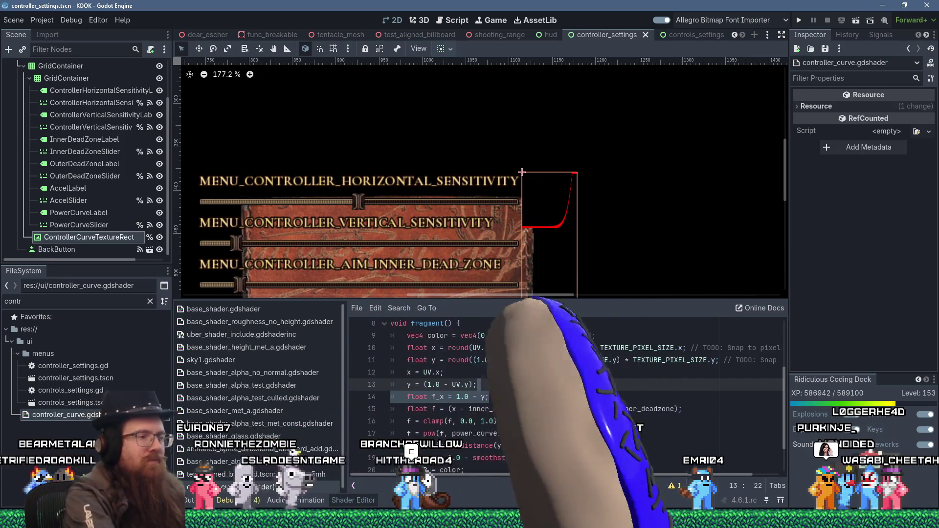
pyautogui.press('Delete')
pyautogui.press('Left')
pyautogui.press('Left')
pyautogui.press('Left')
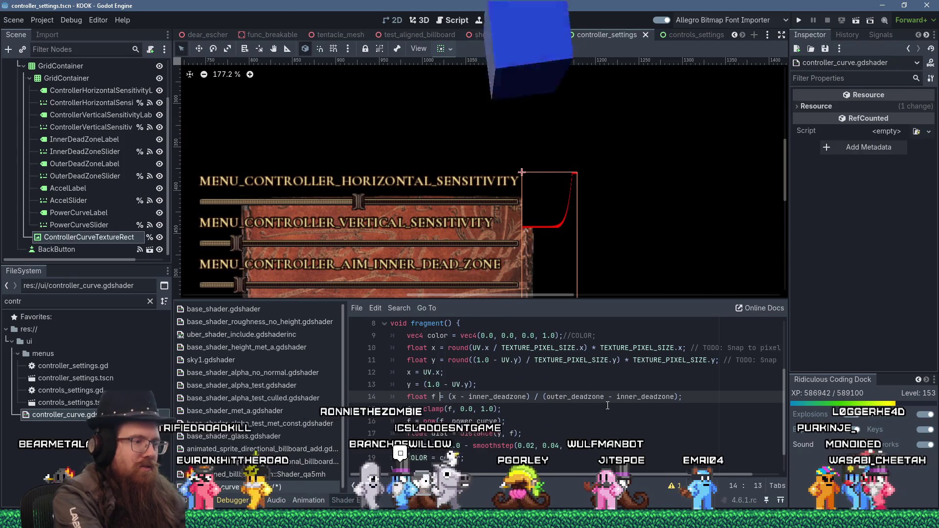
pyautogui.write('_x')
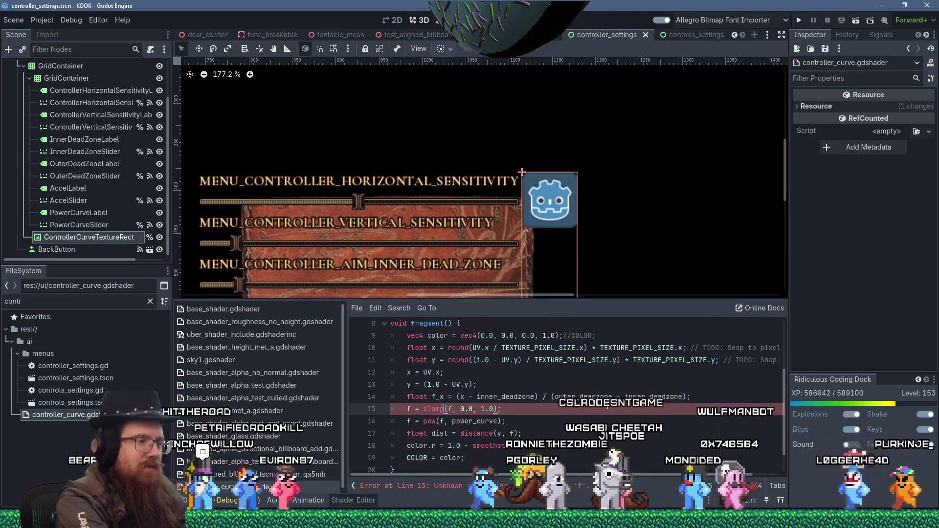
# Step: Rename f to f_x in the pow and distance lines
pyautogui.hotkey('ctrl', 'Left')
pyautogui.hotkey('ctrl', 'Left')
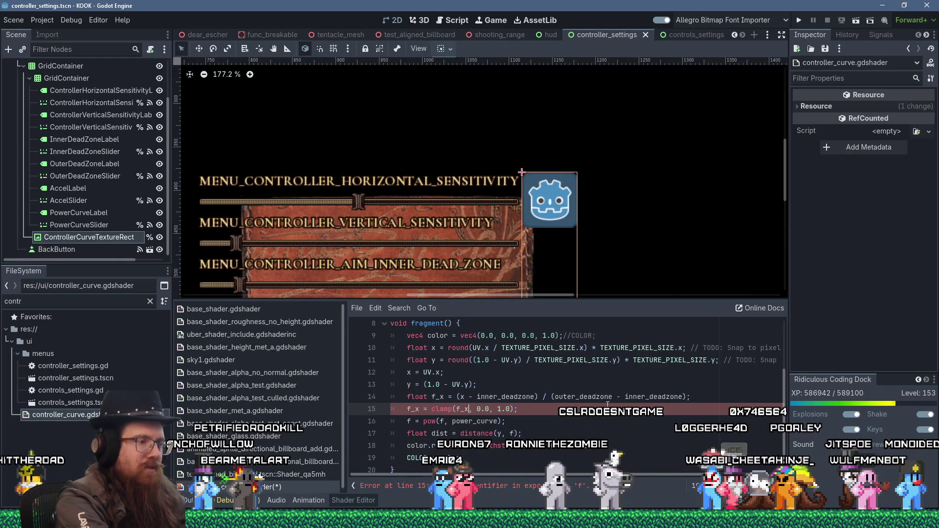
pyautogui.press('Down')
pyautogui.press('Home')
pyautogui.press('Right')
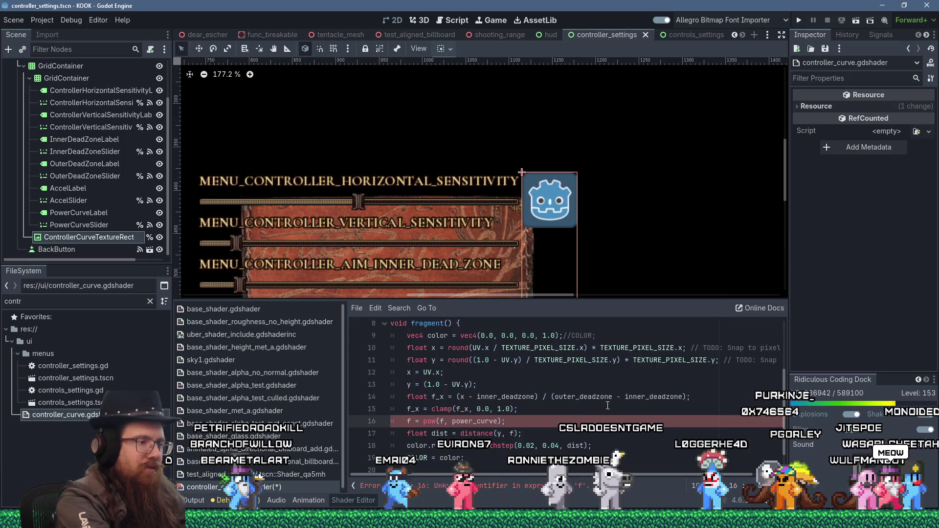
pyautogui.press('Right')
pyautogui.press('Right')
pyautogui.press('Right')
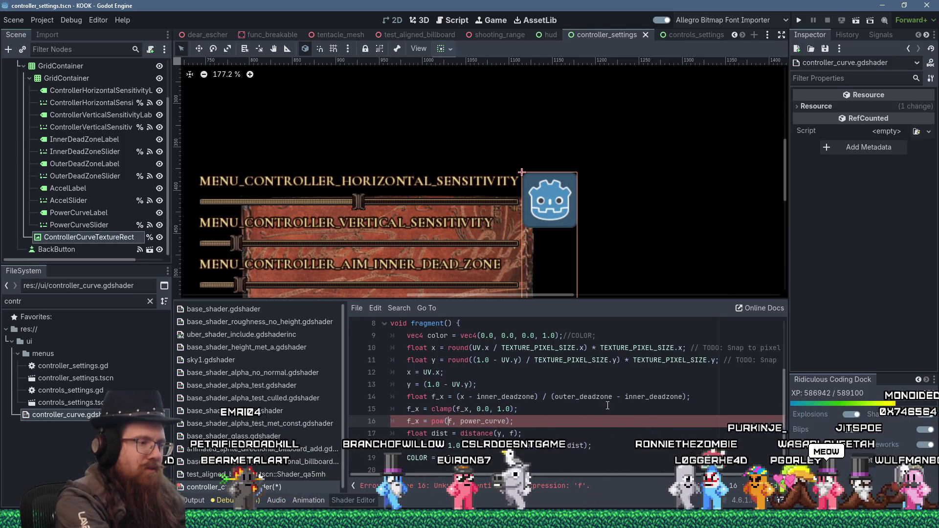
pyautogui.write('_x')
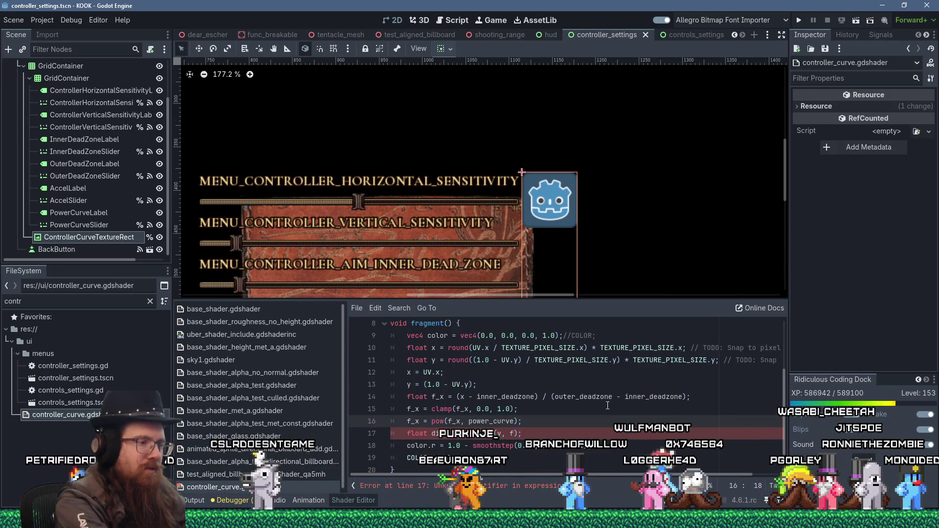
pyautogui.press('Down')
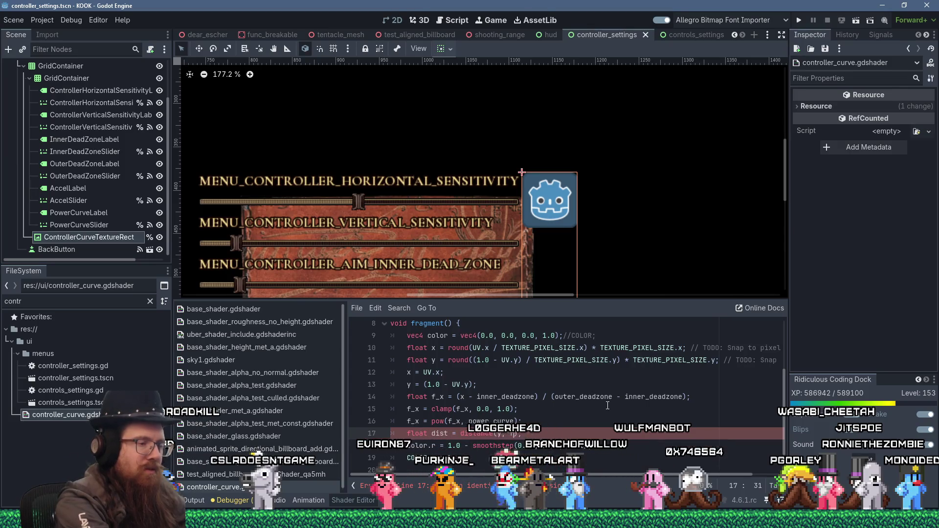
pyautogui.write('_x')
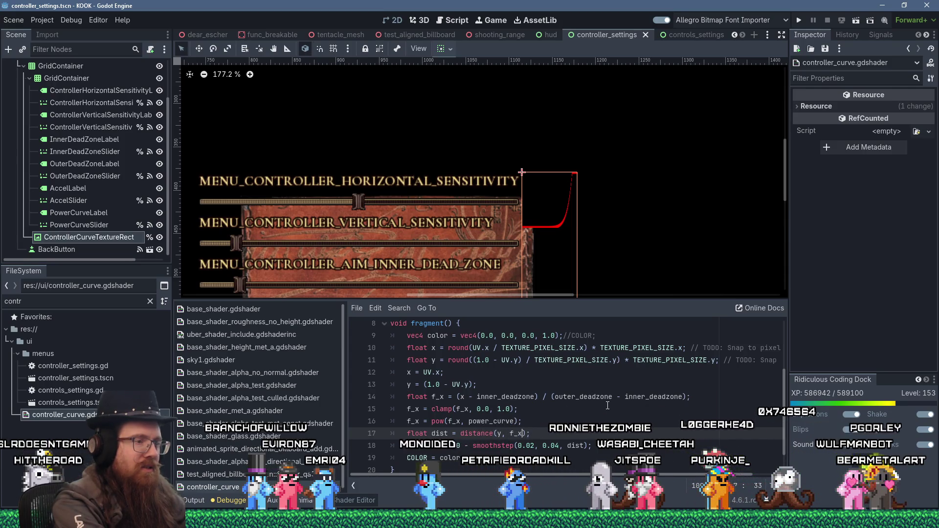
# Step: Start a new line 'float f_y = (y' below the f_x declaration, then switch to Desmos
pyautogui.press('Up')
pyautogui.press('Up')
pyautogui.press('Up')
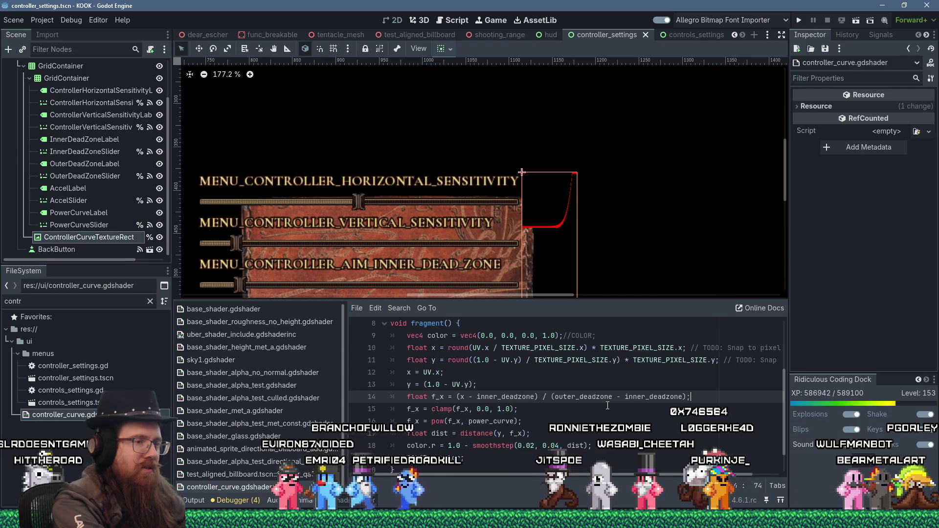
pyautogui.press('End')
pyautogui.press('Return')
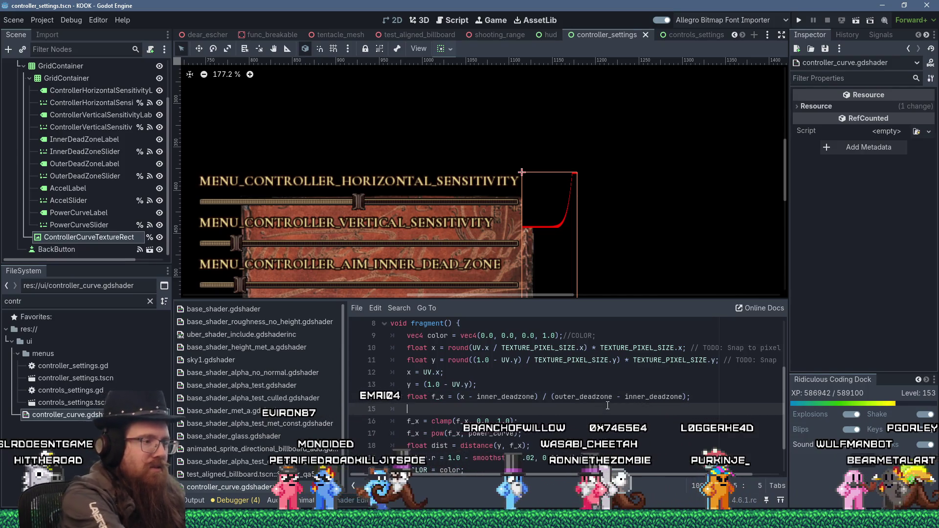
pyautogui.write('float f')
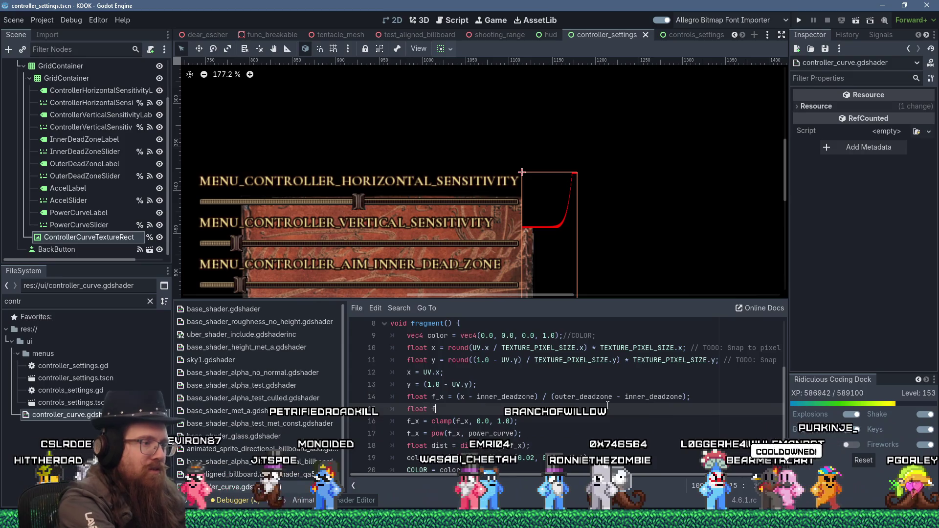
pyautogui.write('_y = (')
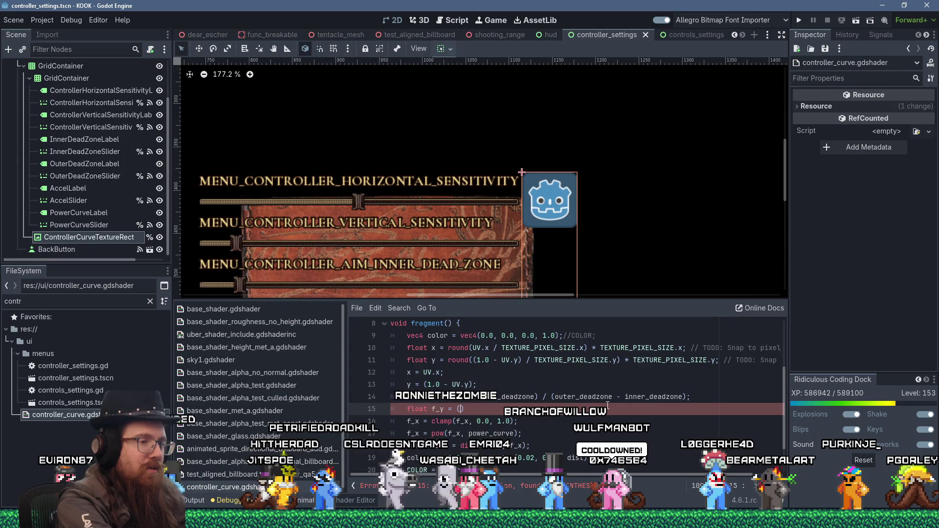
pyautogui.write('y')
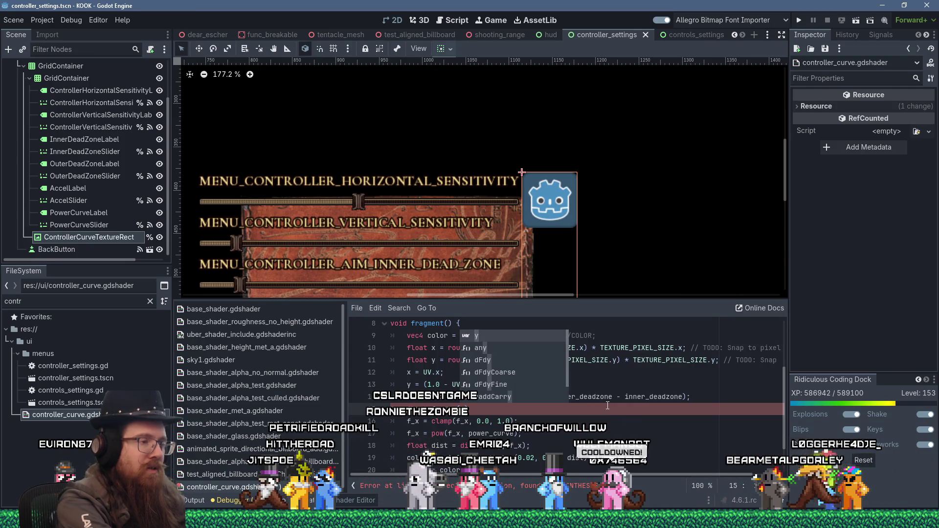
pyautogui.hotkey('alt', 'Tab')
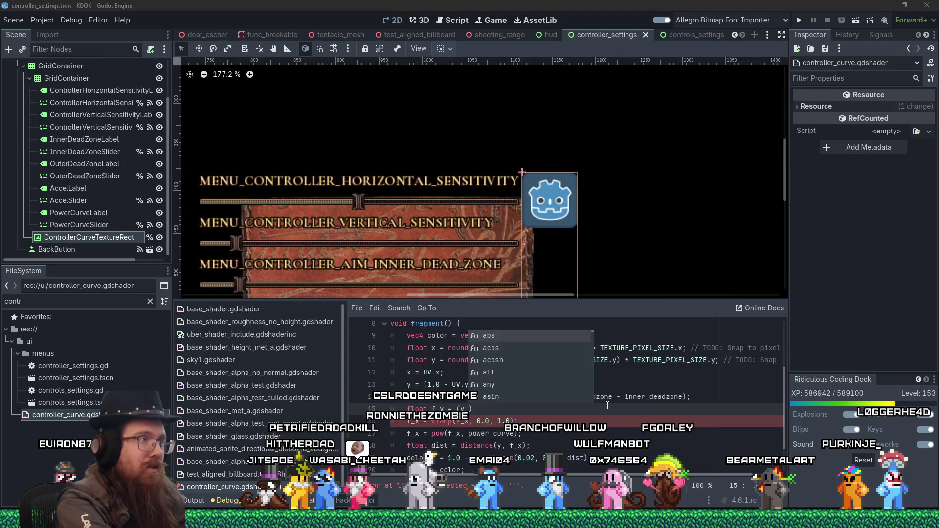
pyautogui.hotkey('alt', 'Tab')
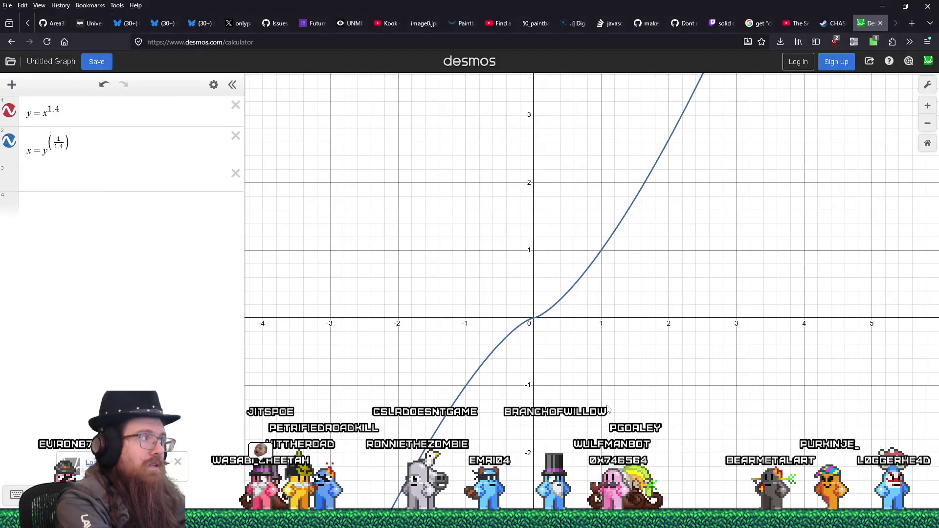
# Step: After viewing the Desmos plot of y = x^1.4 and its inverse, return to the Godot shader
pyautogui.hotkey('alt', 'Tab')
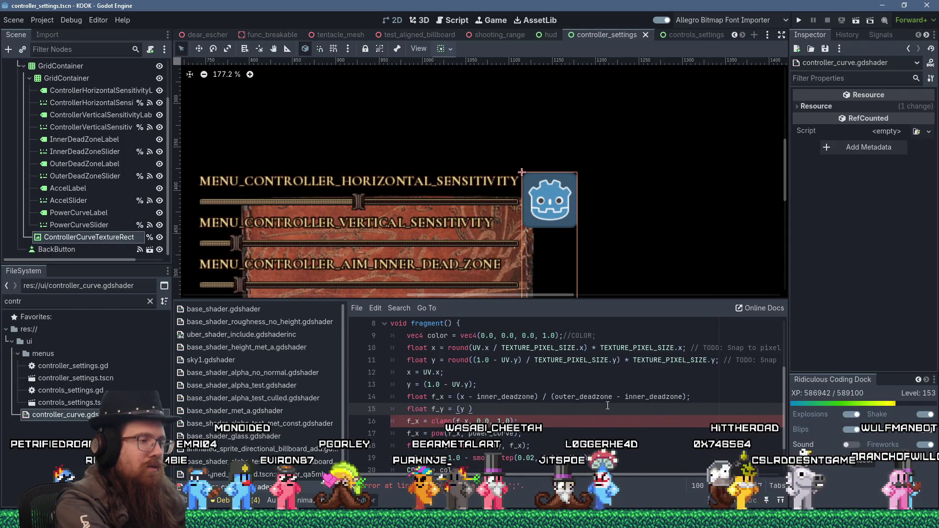
# Step: Write line 15 as float f_y = pow(y, 1 / power_curve), checking the formula in Desmos
pyautogui.write('(1.')
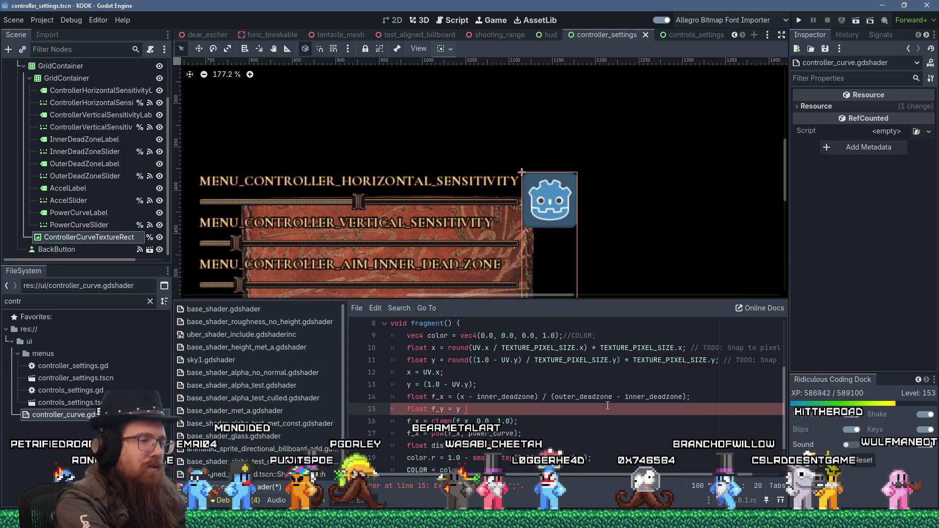
pyautogui.press('Left')
pyautogui.press('Left')
pyautogui.press('Left')
pyautogui.write('(')
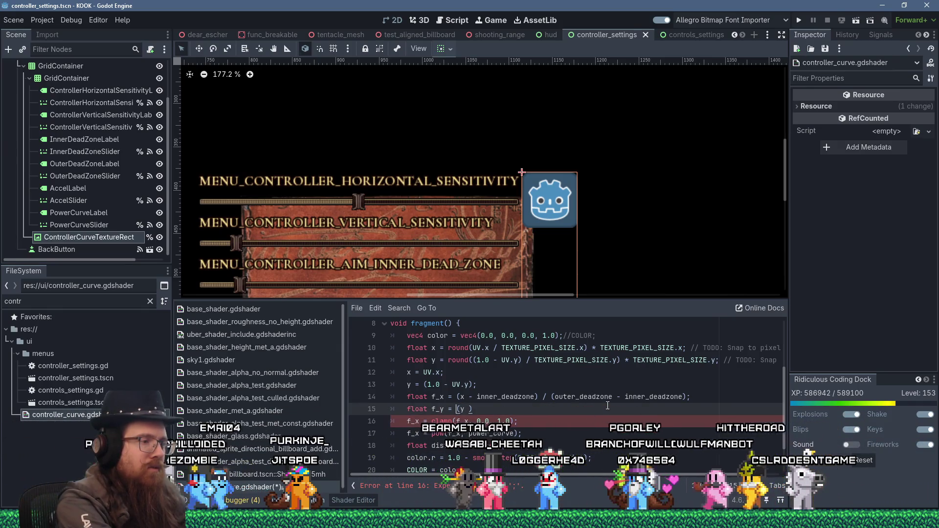
pyautogui.press('Left')
pyautogui.press('Left')
pyautogui.write('pow')
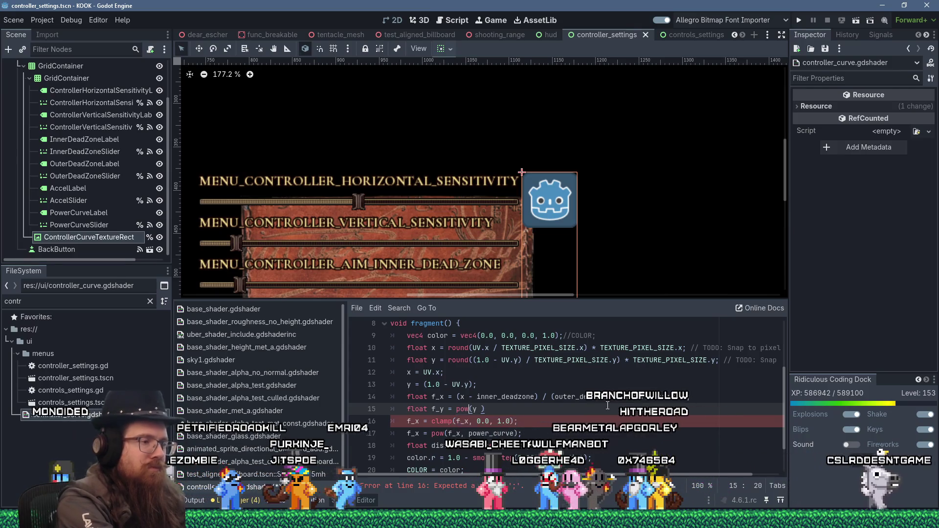
pyautogui.press('Right')
pyautogui.press('Right')
pyautogui.hotkey('alt', 'Tab')
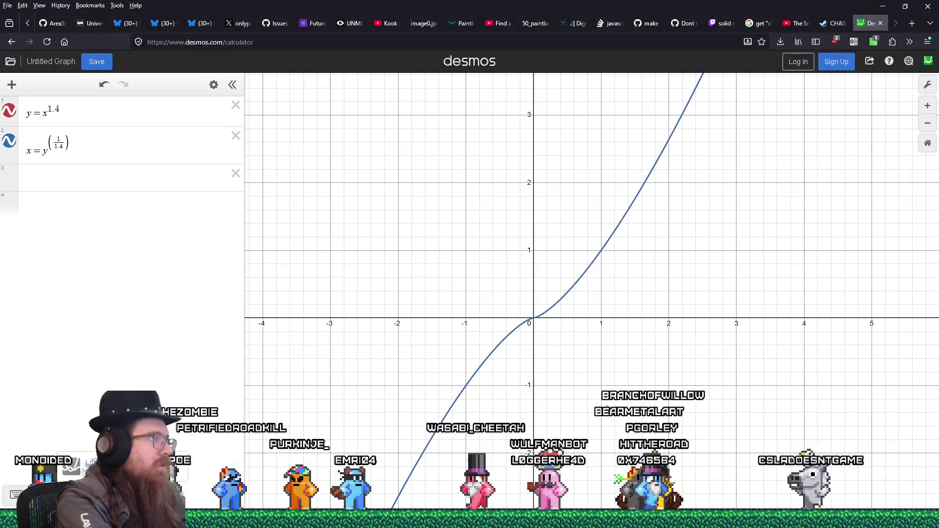
pyautogui.hotkey('alt', 'Tab')
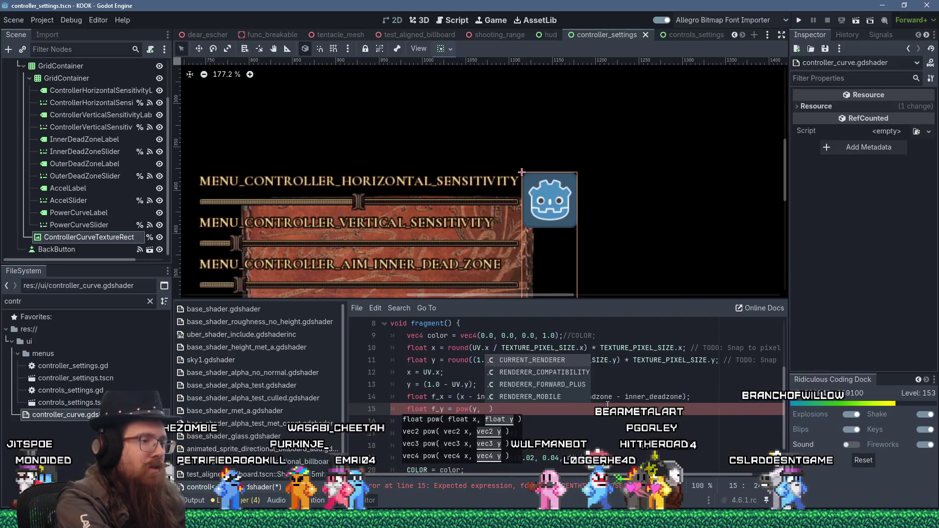
pyautogui.write(', 1 / power_curve')
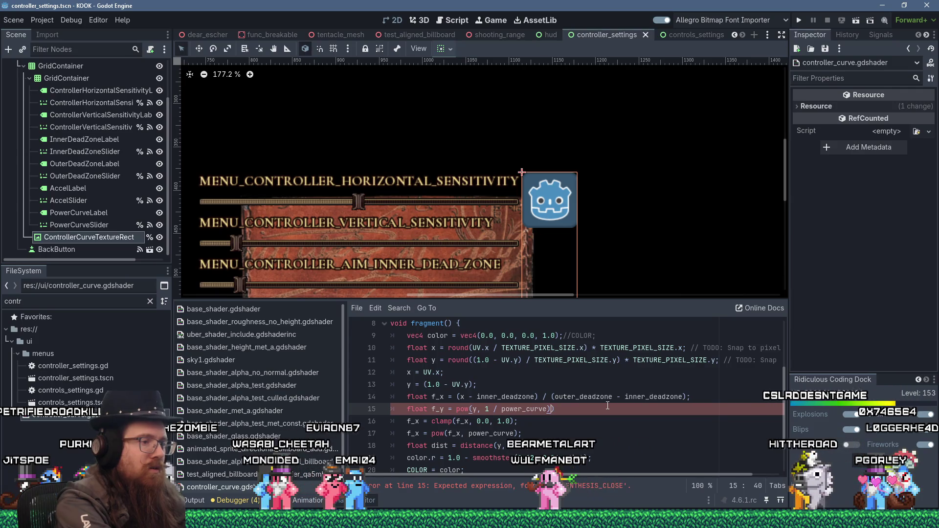
pyautogui.press('Up')
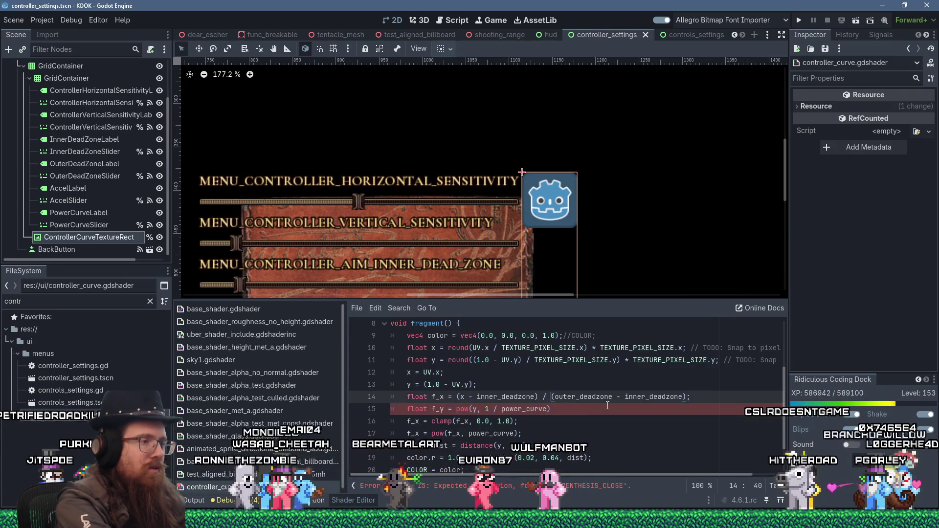
pyautogui.hotkey('ctrl', 'Home')
pyautogui.press('Down')
pyautogui.press('Down')
pyautogui.press('Down')
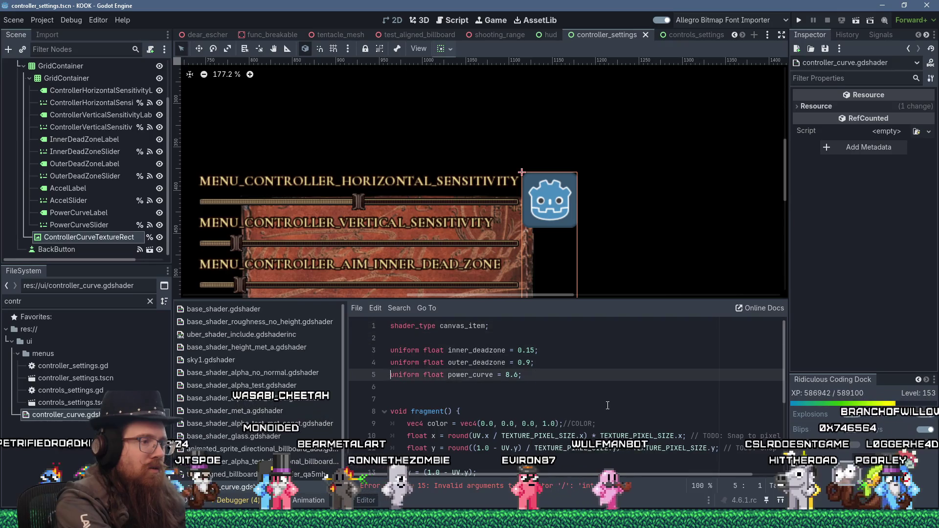
# Step: Comment the power_curve uniform with '// power_curve = exponent' and return to line 15
pyautogui.press('End')
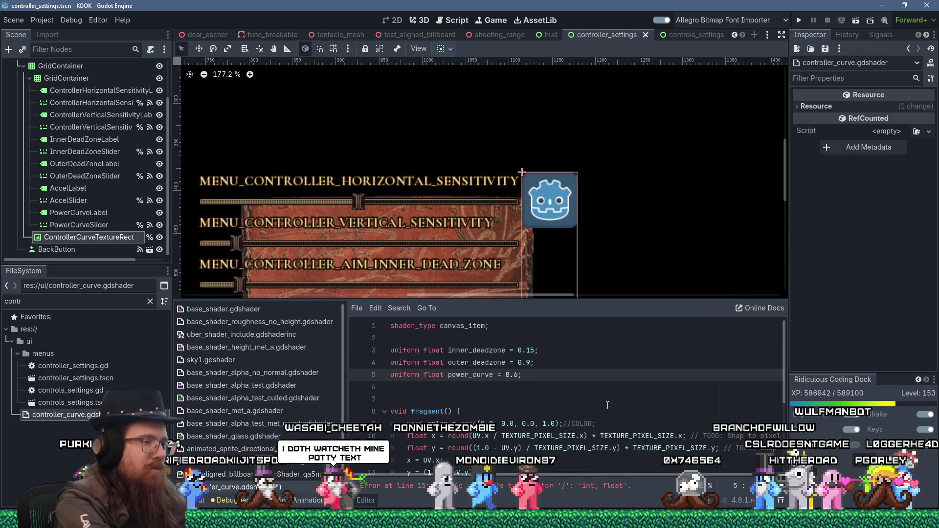
pyautogui.write('//')
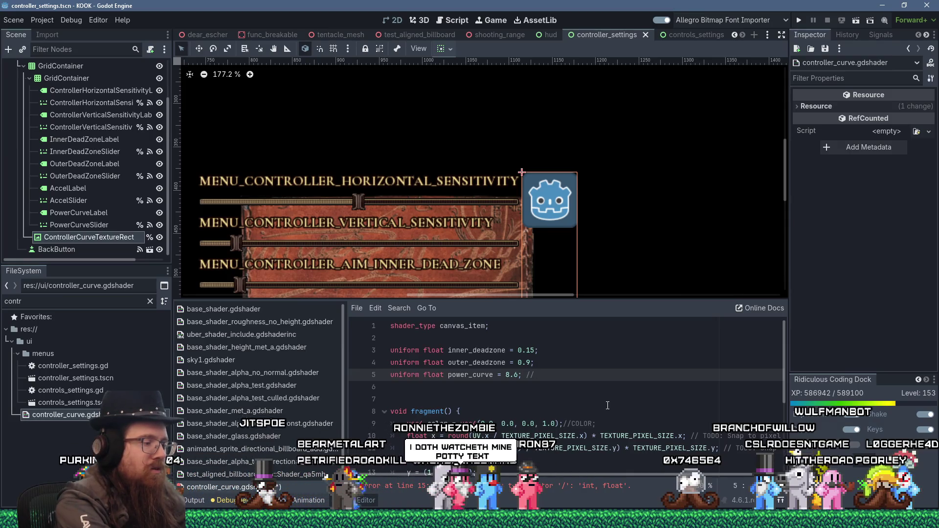
pyautogui.write(' power_cur')
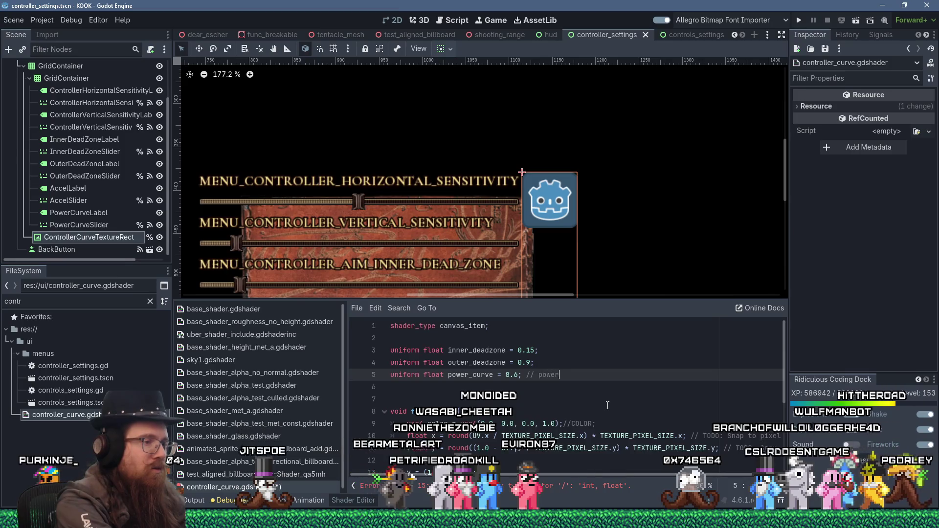
pyautogui.write('ve = exponent')
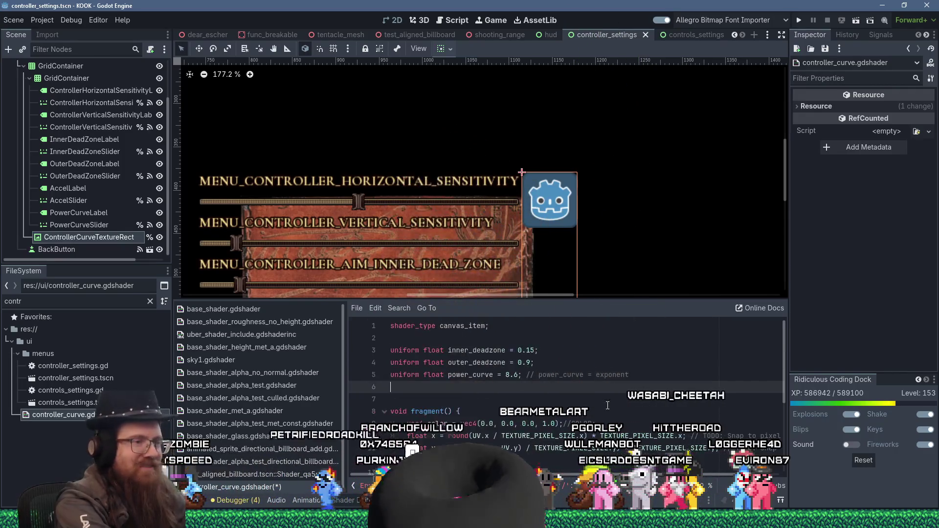
pyautogui.scroll(-4, 608, 405)
pyautogui.press('Up')
pyautogui.press('Up')
pyautogui.press('Up')
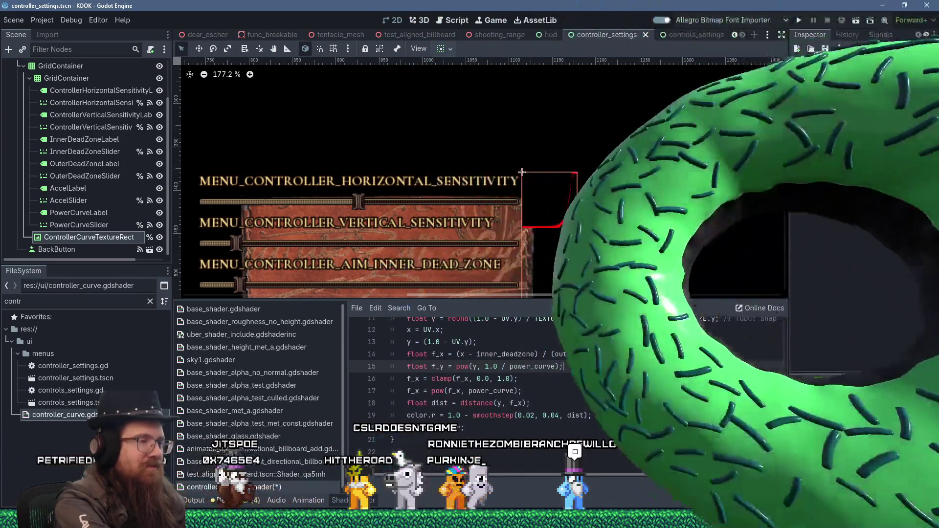
# Step: Add a blank line and rename dist to dist_y in its declaration and color.r line
pyautogui.press('Return')
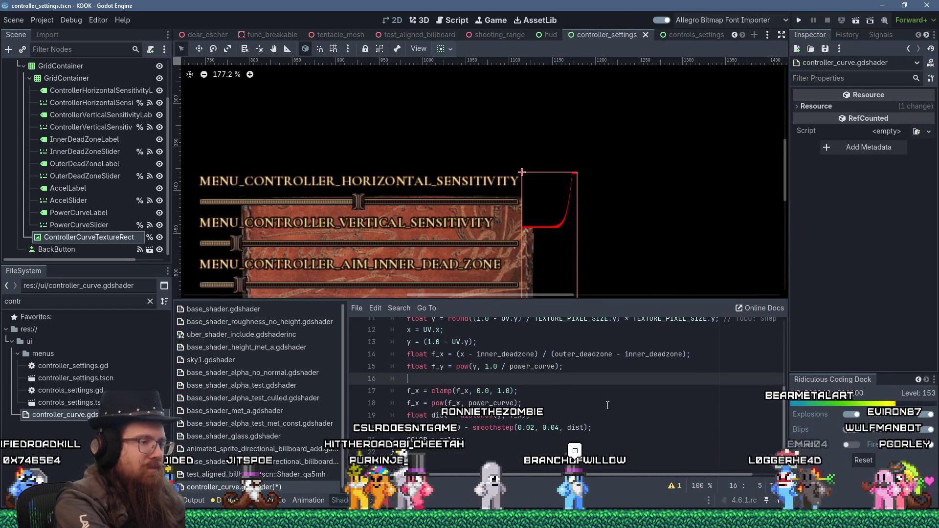
pyautogui.press('Down')
pyautogui.press('Down')
pyautogui.press('Down')
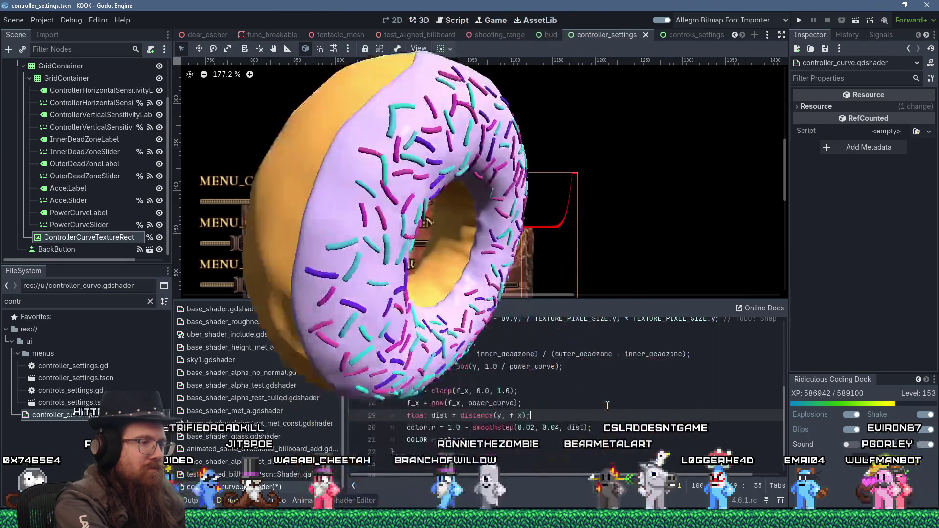
pyautogui.hotkey('ctrl', 'Left')
pyautogui.hotkey('ctrl', 'Left')
pyautogui.hotkey('ctrl', 'Left')
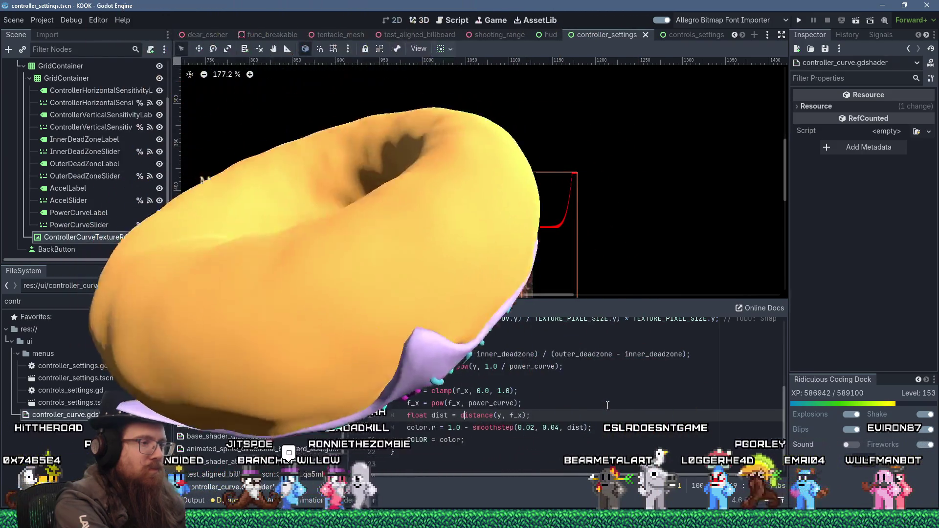
pyautogui.write('_y')
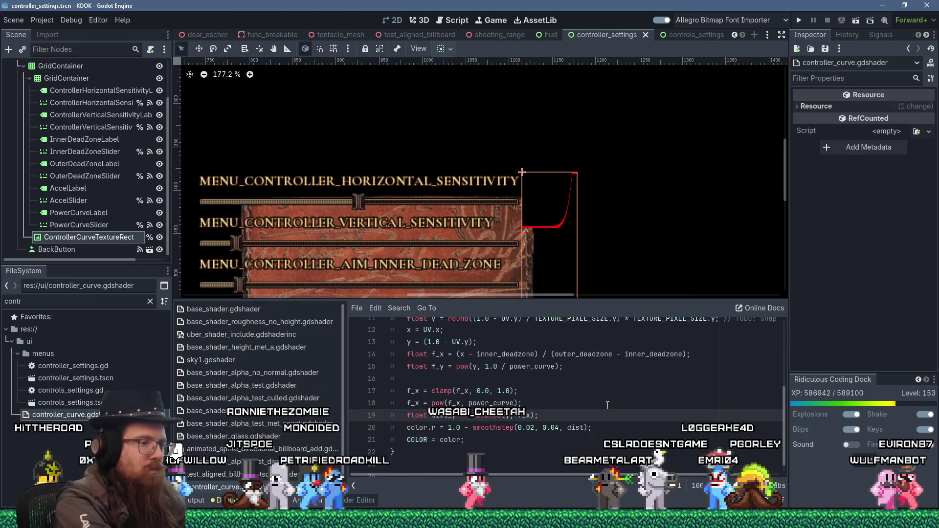
pyautogui.press('Down')
pyautogui.press('End')
pyautogui.press('Left')
pyautogui.press('Left')
pyautogui.write('_')
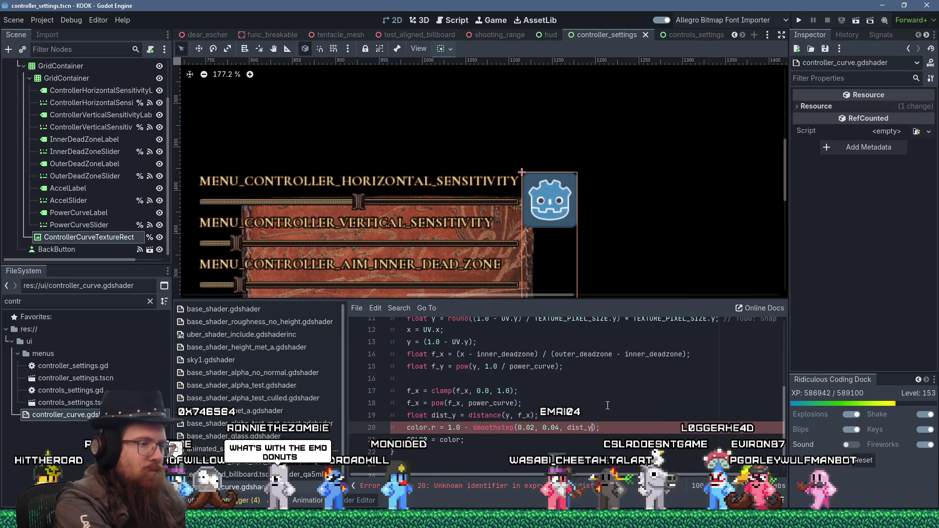
pyautogui.write('y')
# Step: Add float dist_x = distance(x, f_x) and begin a blue-channel color line
pyautogui.press('Up')
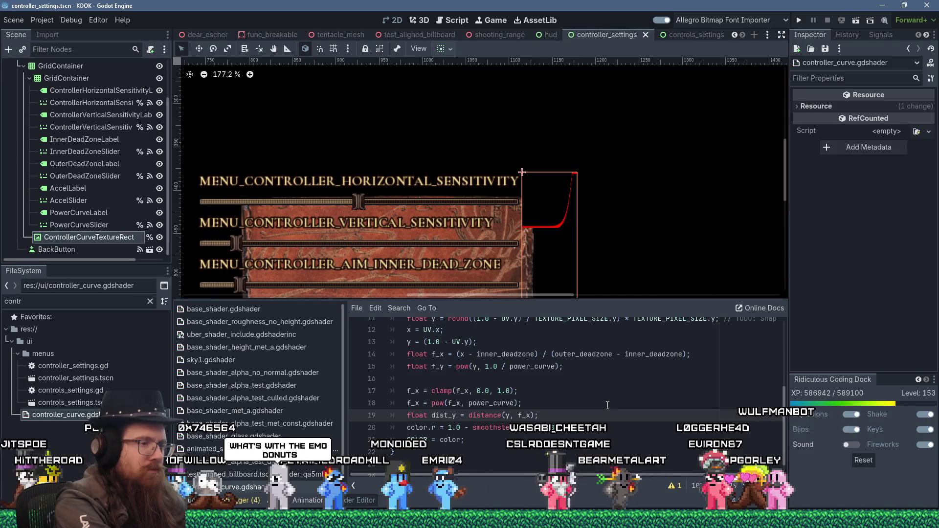
pyautogui.press('Return')
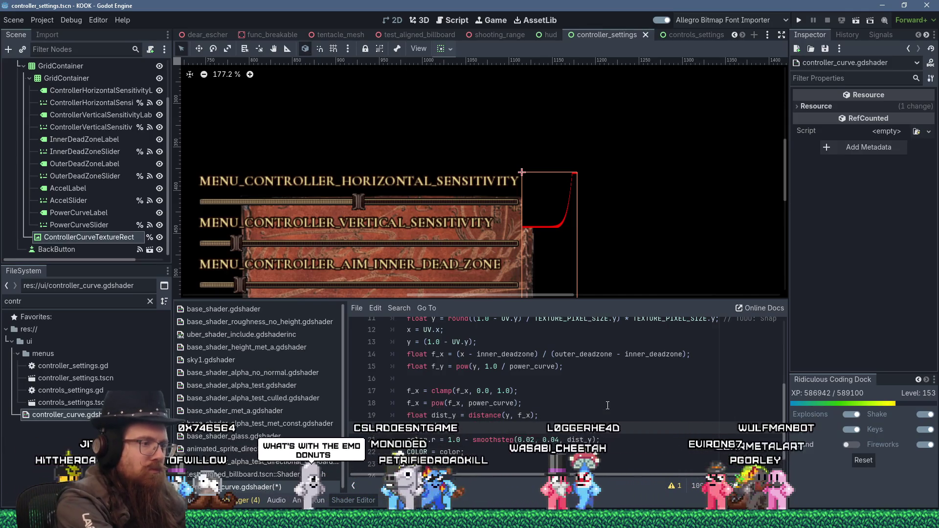
pyautogui.write('fl')
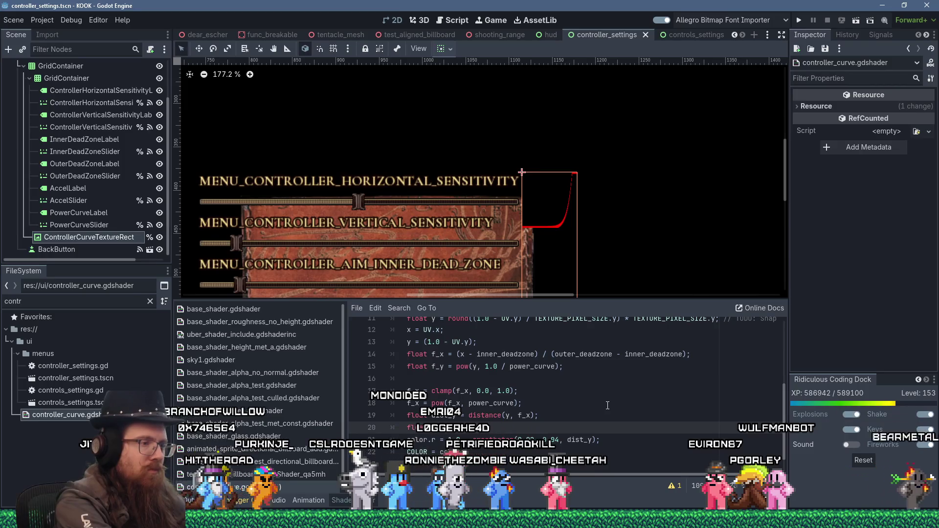
pyautogui.write('oat dist_x = distance')
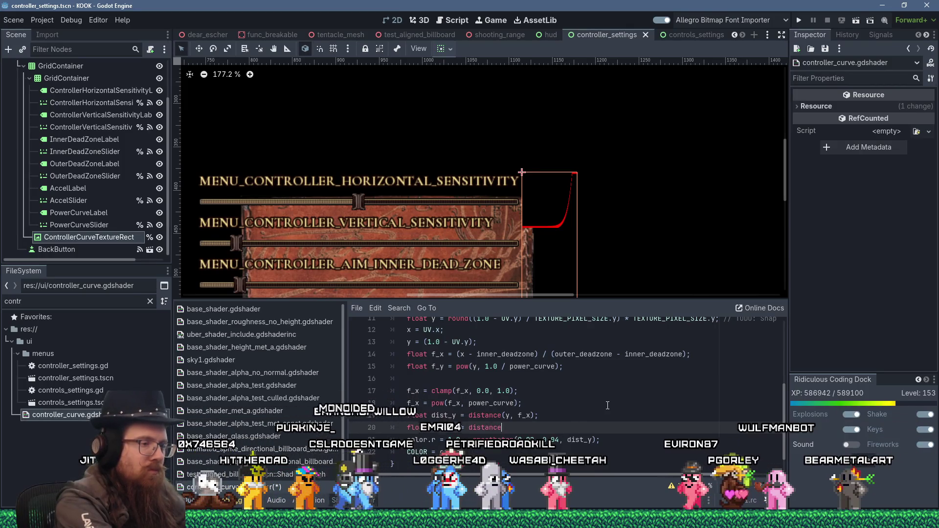
pyautogui.write('(x, f_x')
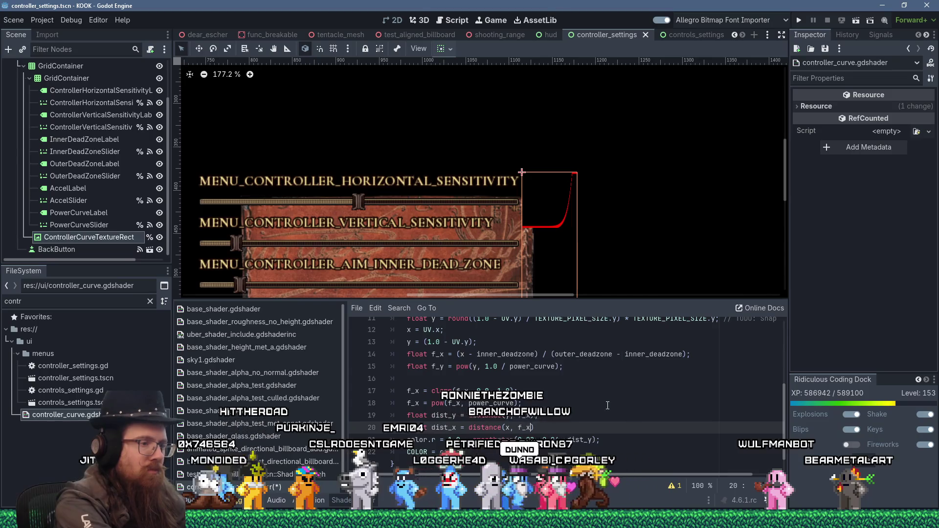
pyautogui.press('Down')
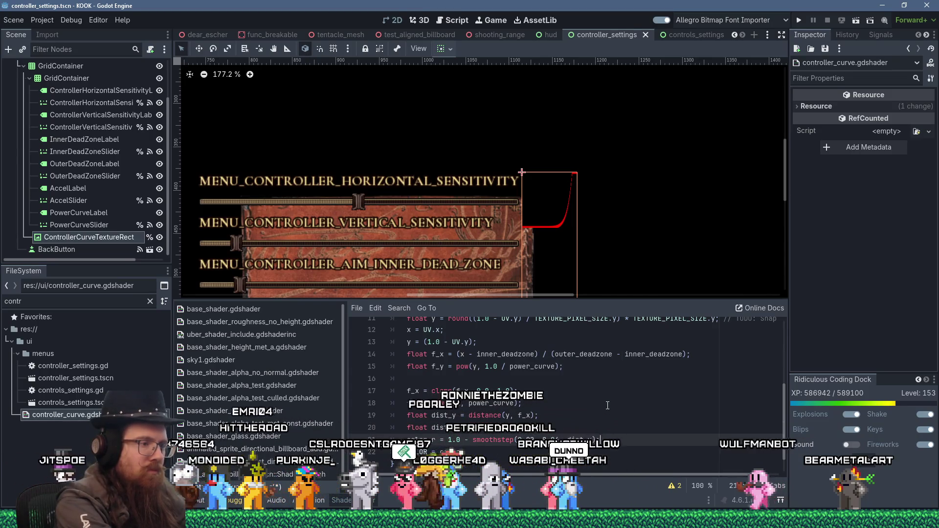
pyautogui.press('End')
pyautogui.press('Return')
pyautogui.write('color.')
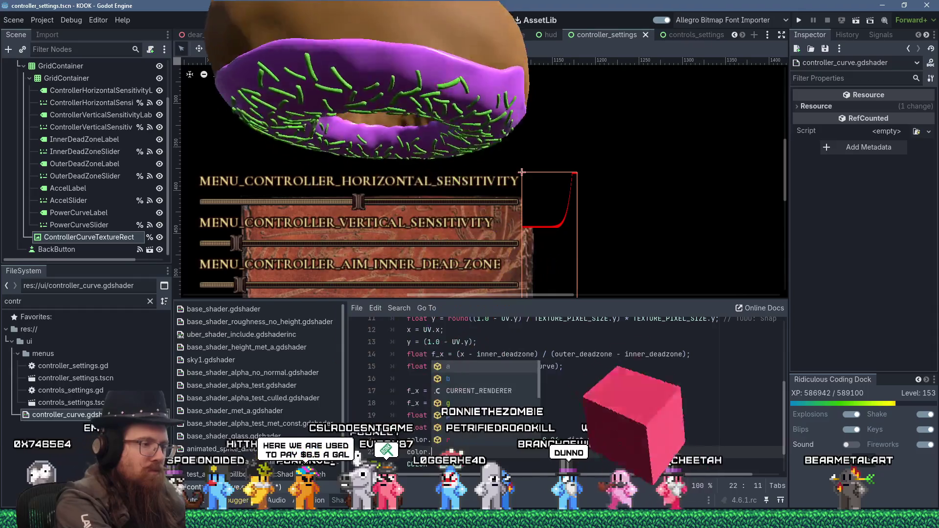
pyautogui.write('rgb')
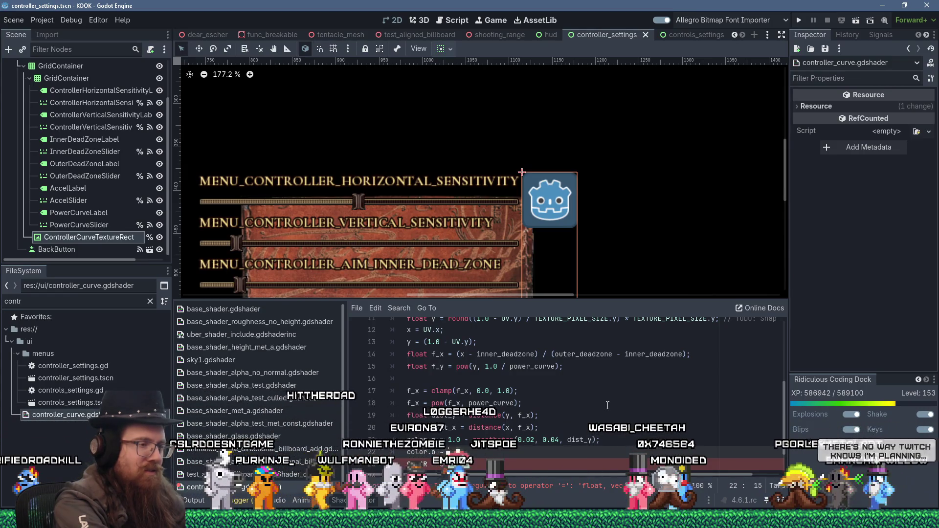
# Step: Set color.b = 1.0 - smoothstep(0.02, 0.05, dist_x) and measure dist_x from f_y
pyautogui.write('1.0 - smoothste')
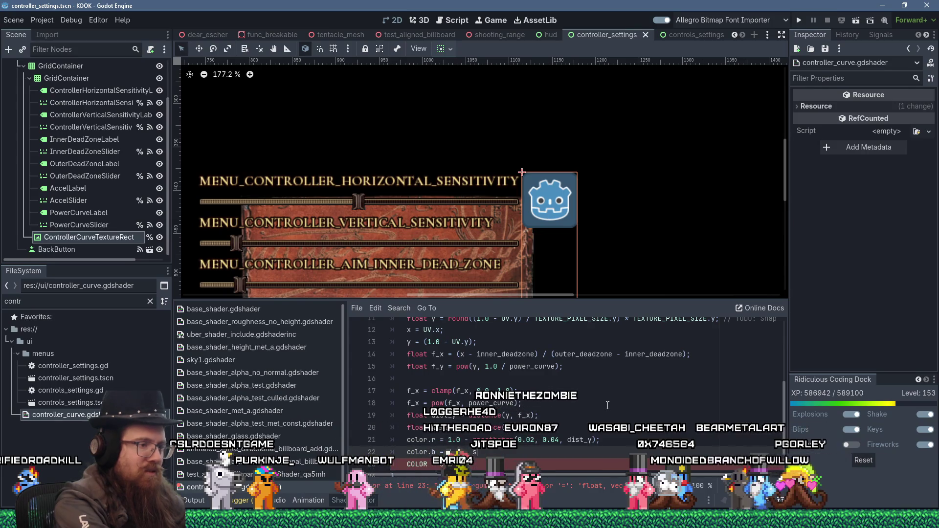
pyautogui.write('p(0.02')
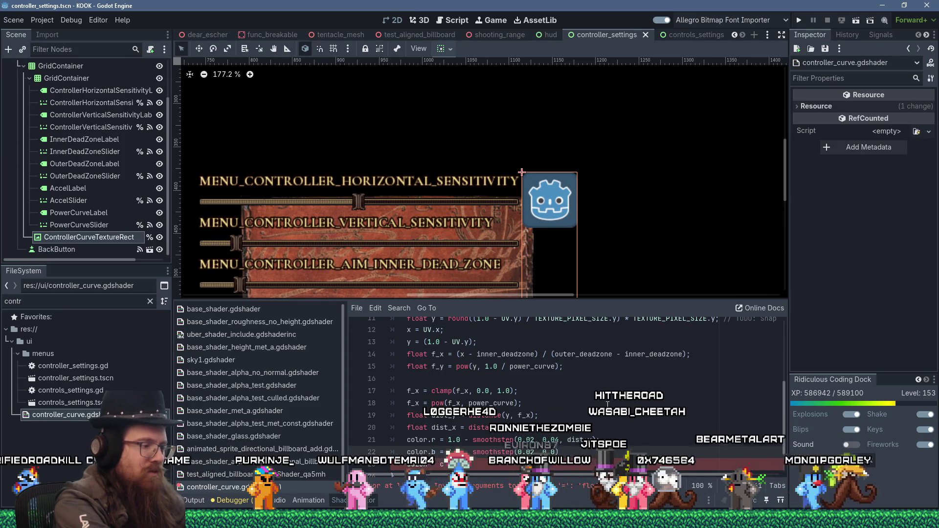
pyautogui.write(', 0.05, dist')
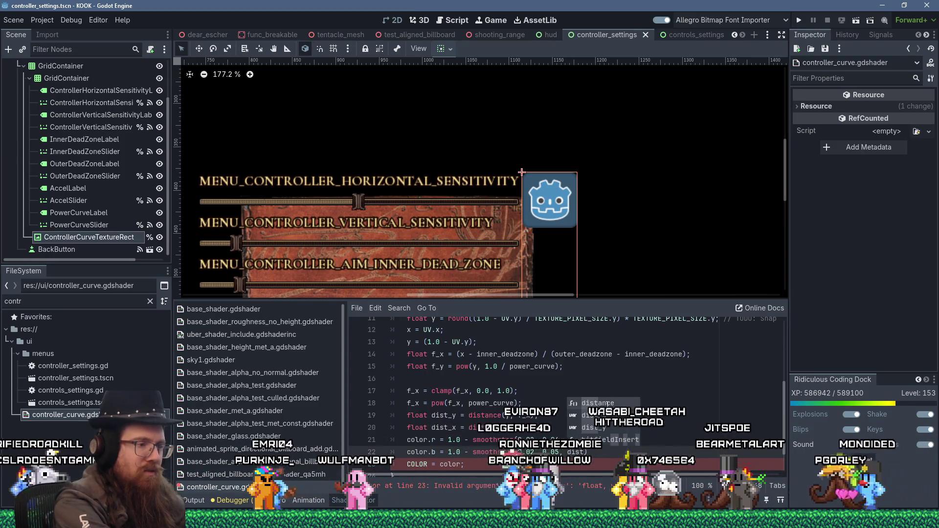
pyautogui.write('_x);')
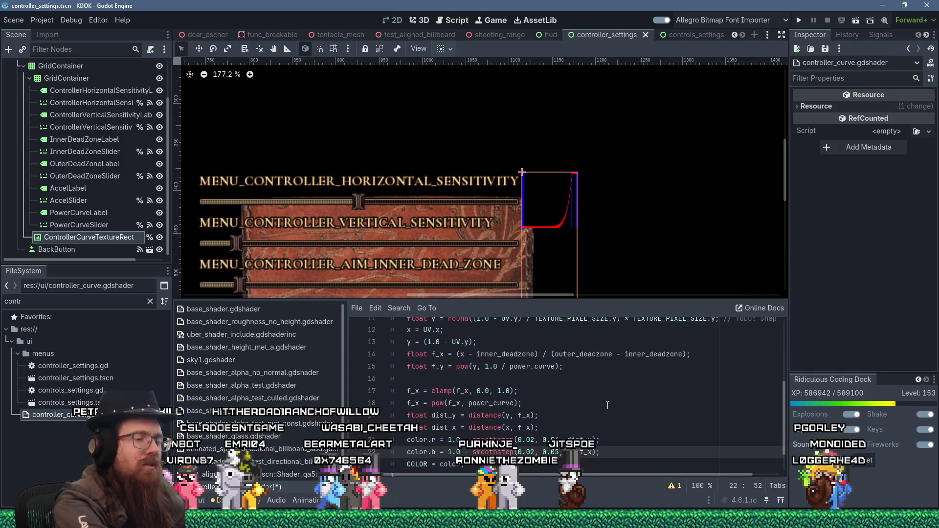
pyautogui.press('Up')
pyautogui.press('Up')
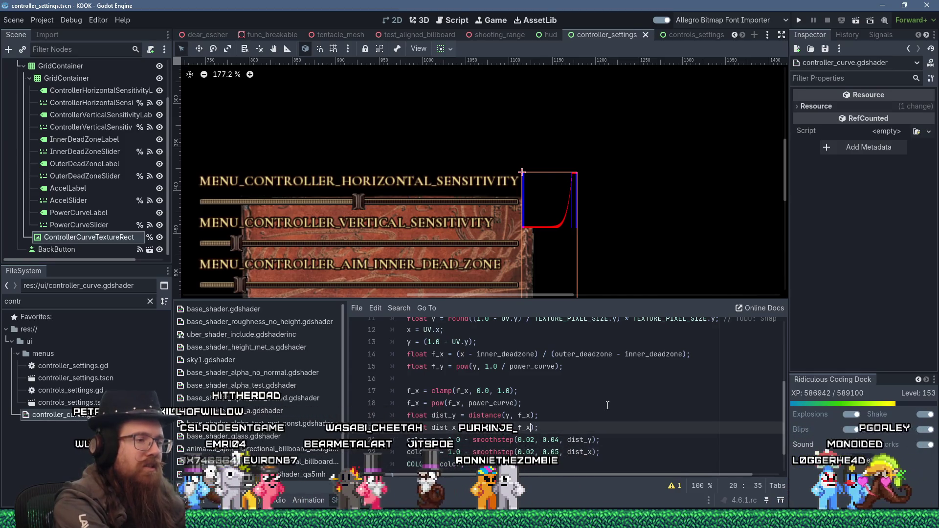
pyautogui.press('Left')
pyautogui.press('Left')
pyautogui.press('BackSpace')
pyautogui.write('y')
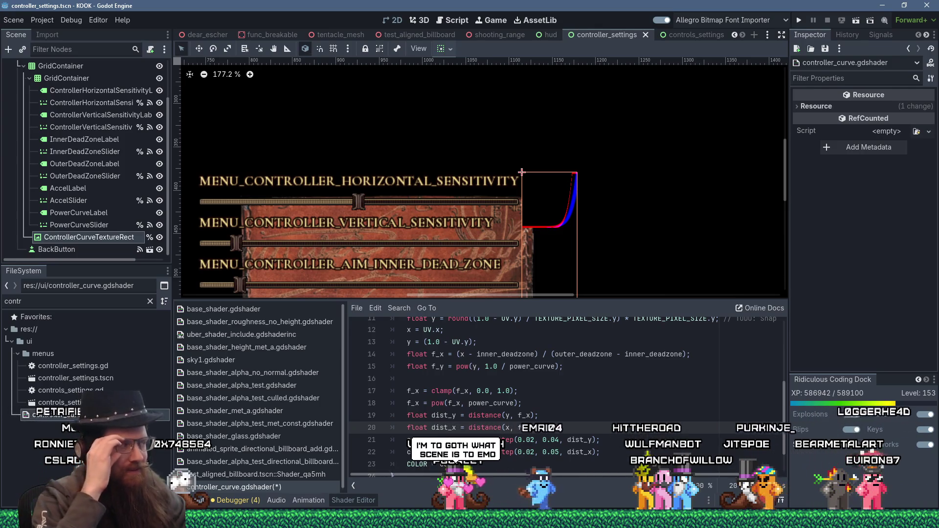
pyautogui.press('BackSpace')
pyautogui.write('y')
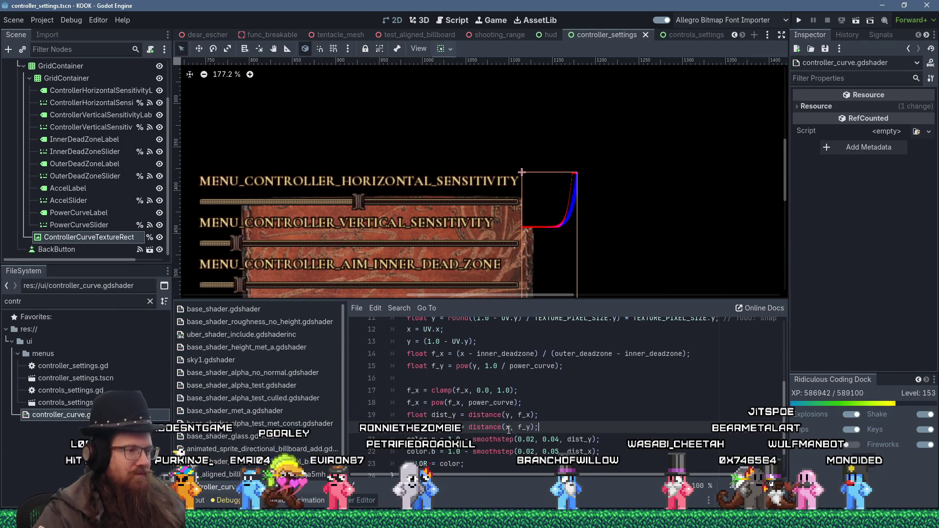
pyautogui.scroll(-1, 509, 428)
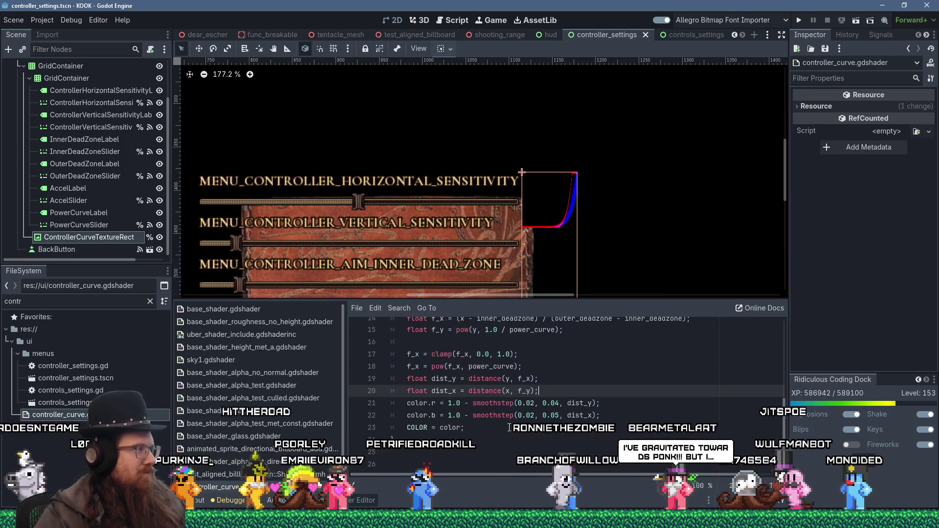